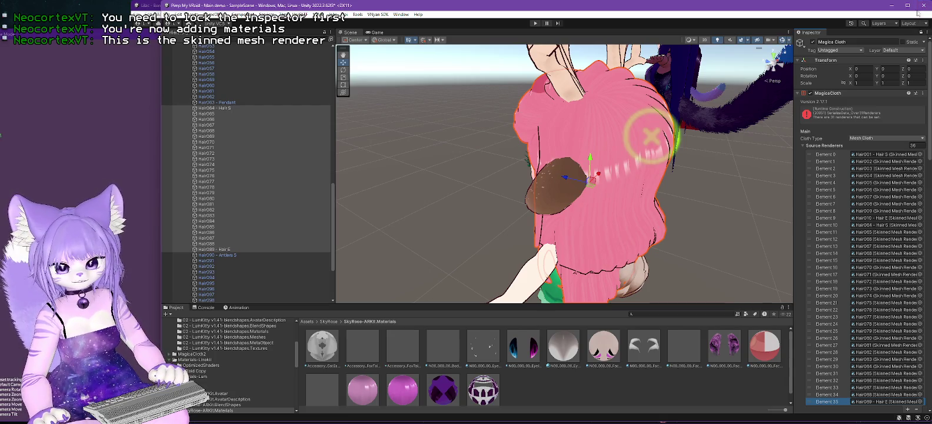
Close the Main demo scene without saving, then delete Physics Scripts from the Lilac Bone Hair Demo Hierarchy.
click(922, 5)
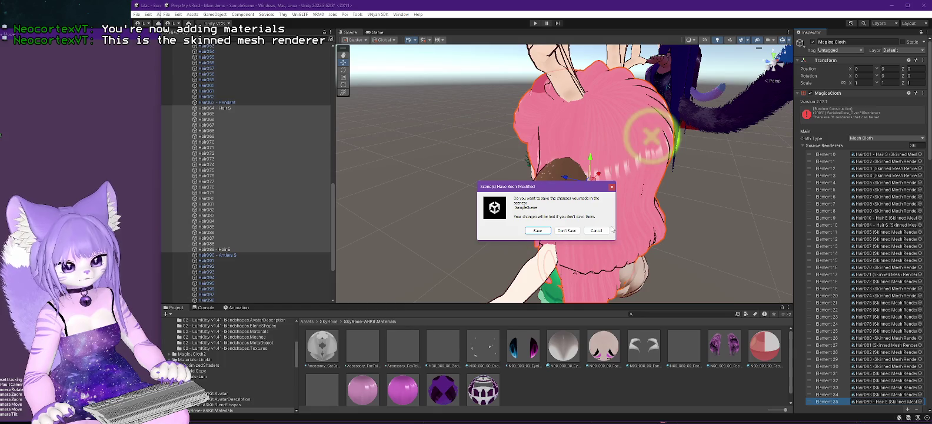
click(567, 230)
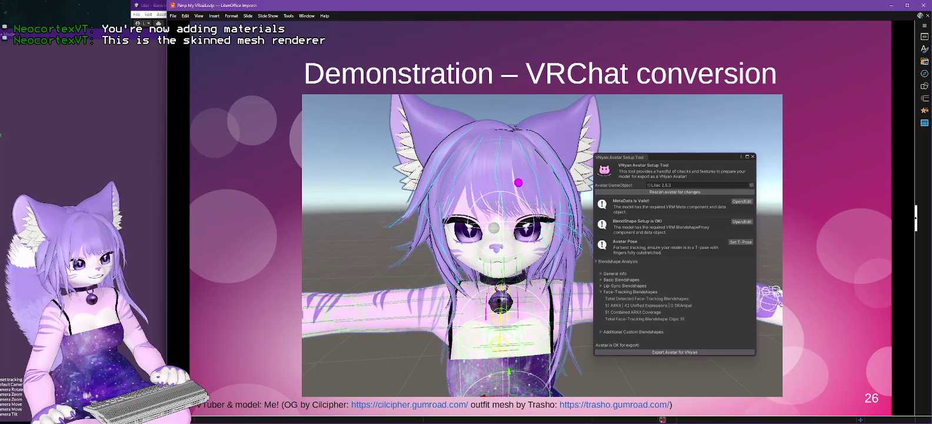
key(alt+Tab)
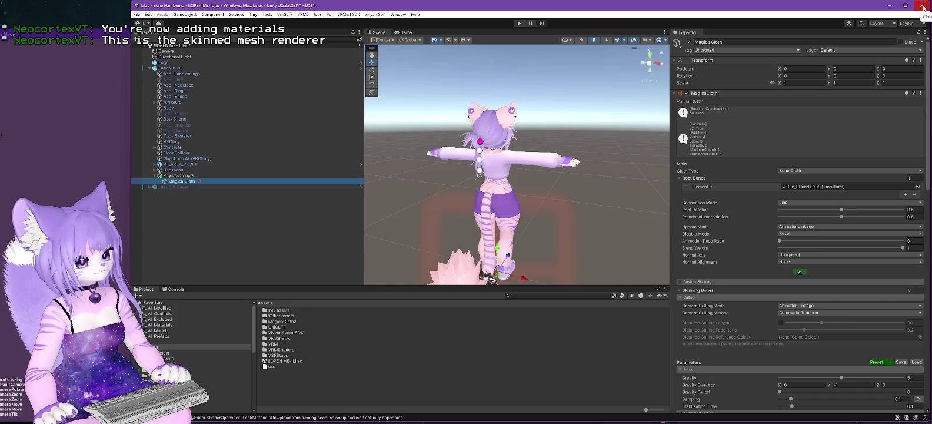
right_click(189, 175)
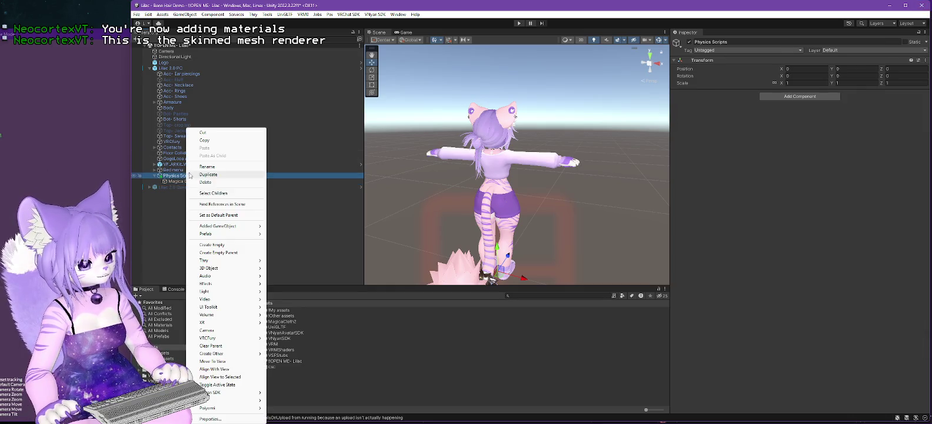
click(206, 182)
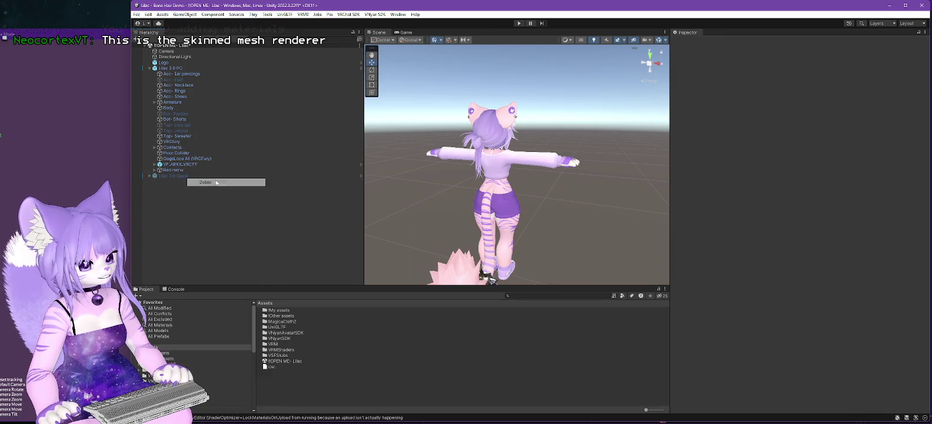
click(890, 6)
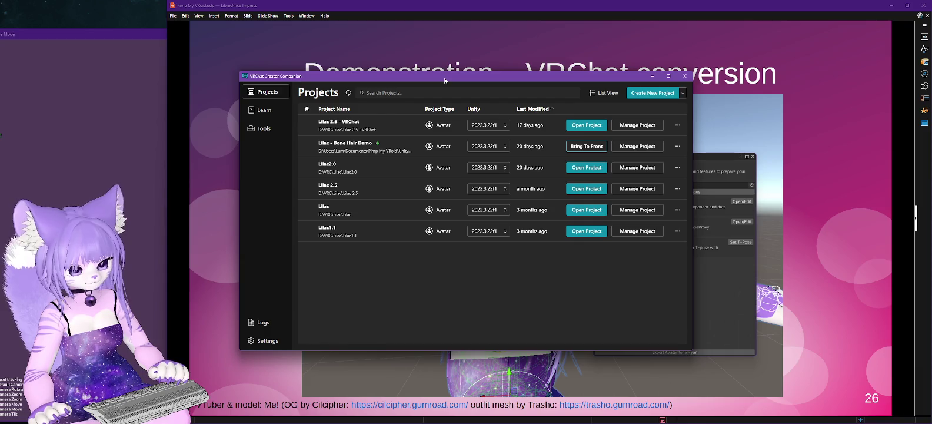
Drag the VRChat Creator Companion window to the right so its Projects list shows over the slide.
drag(444, 79, 518, 82)
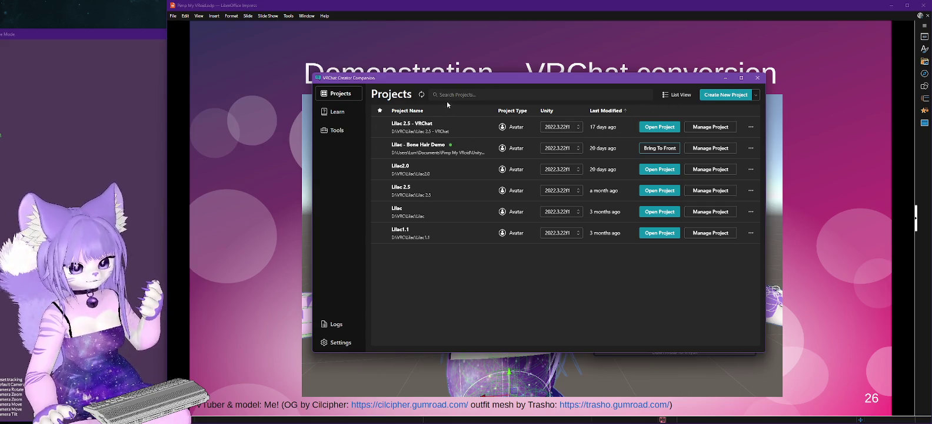
Create a Unity 2022 Avatar Project named 'VRC Conversion Demo' and scroll to its packages.
click(757, 96)
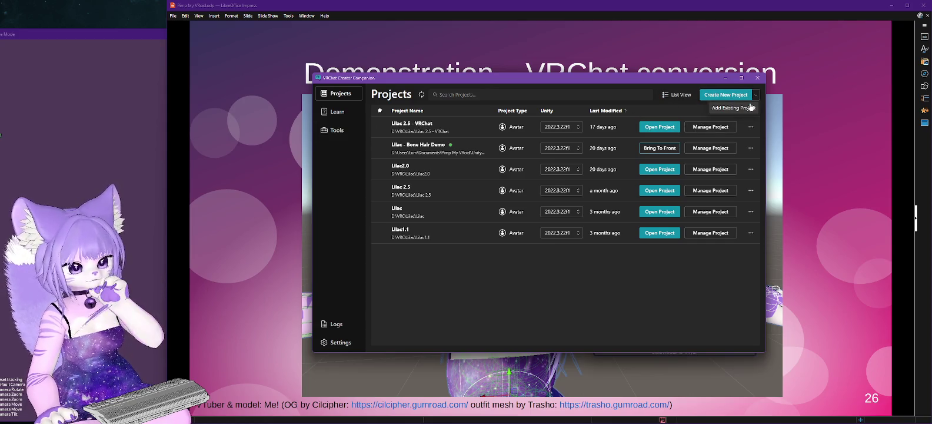
click(725, 95)
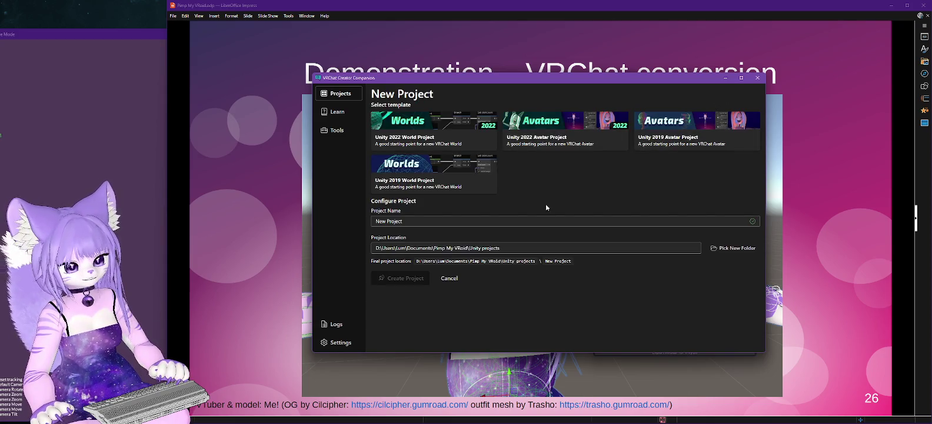
click(419, 224)
drag(411, 221, 382, 221)
text(VRC )
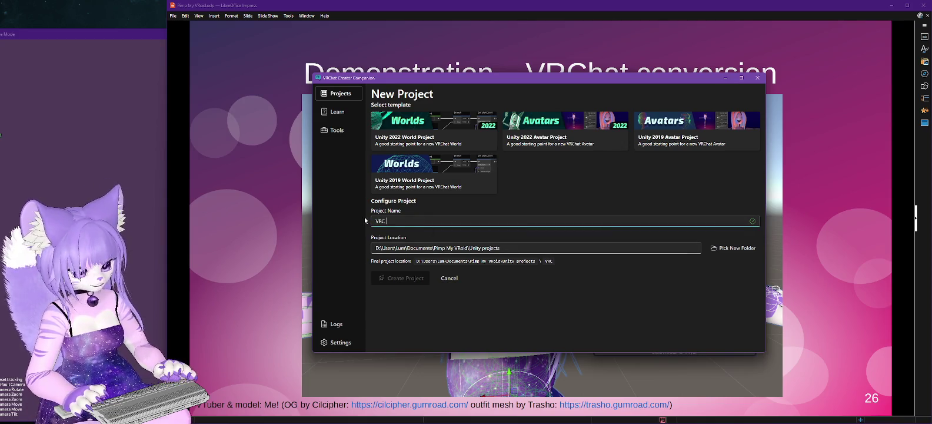
text(Conversion)
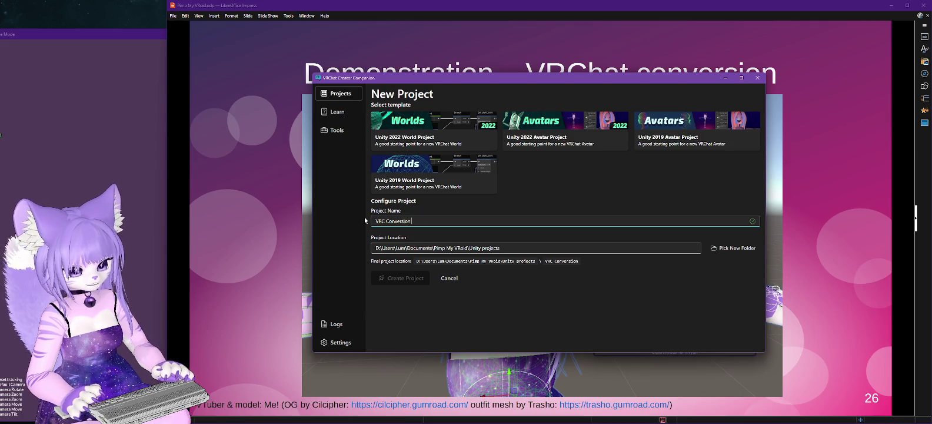
text( Demo)
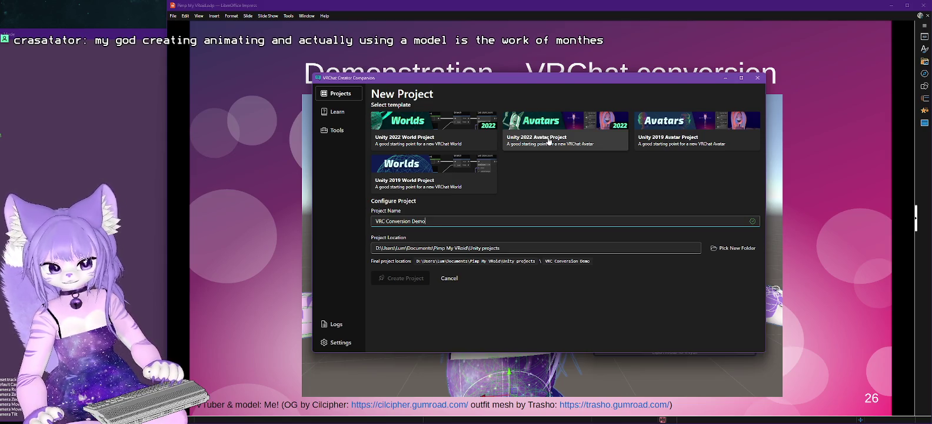
click(548, 140)
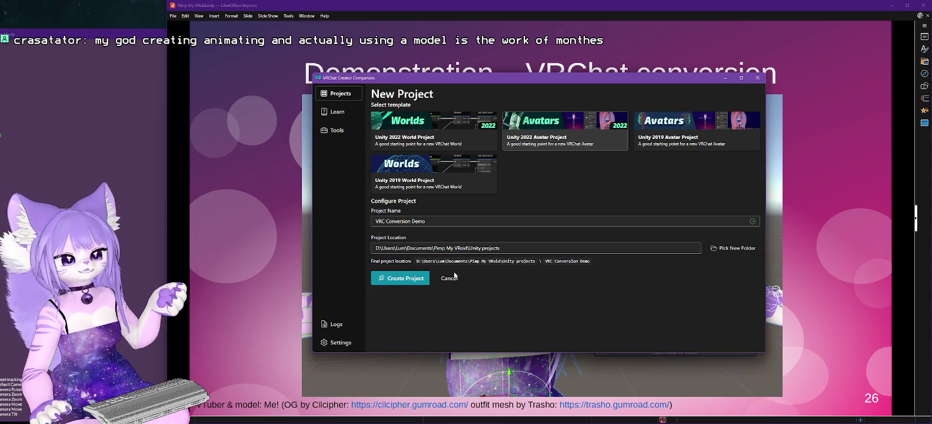
click(400, 277)
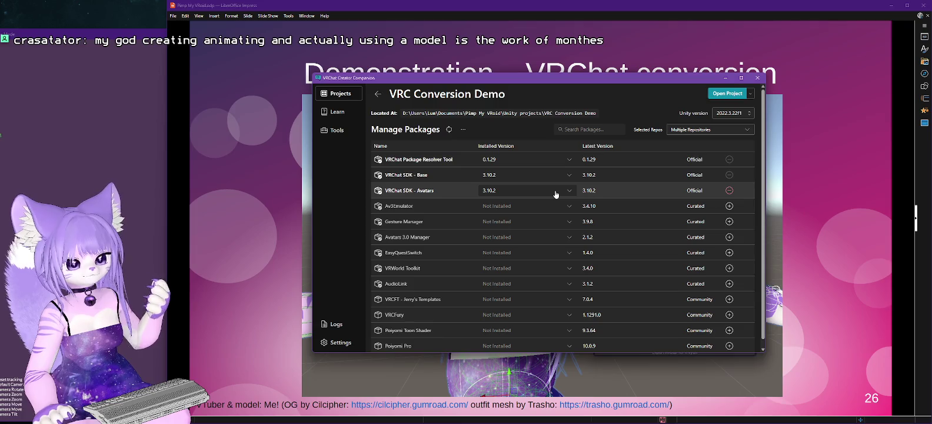
scroll(554, 194, down, 1)
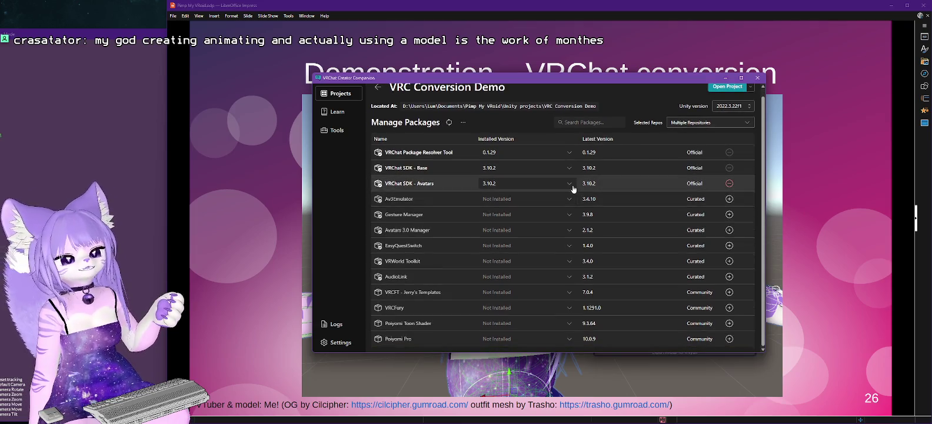
Read the VRCFT - Jerry's Templates description in the Manage Packages list.
mouse_move(440, 290)
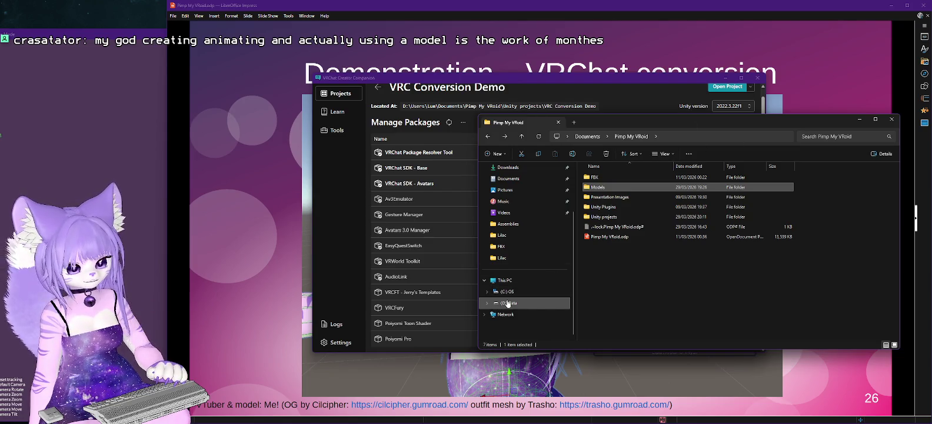
Open Import guide.pdf from the D:\VRC\Lilac folder.
click(507, 303)
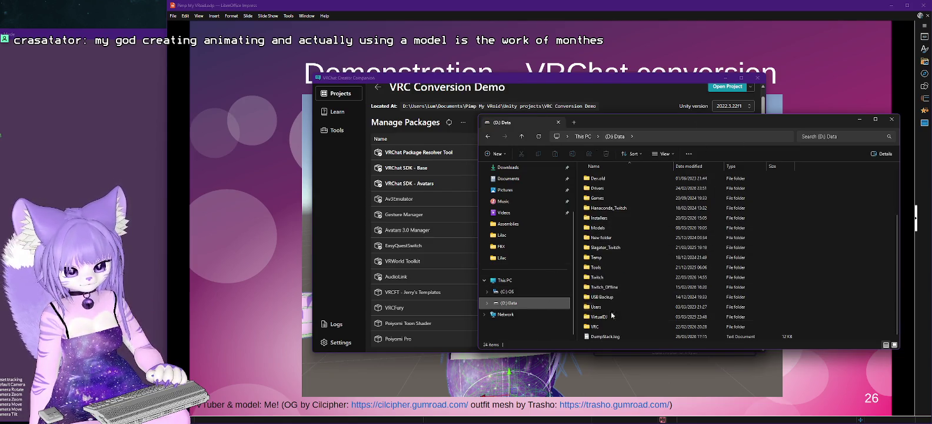
scroll(618, 264, up, 3)
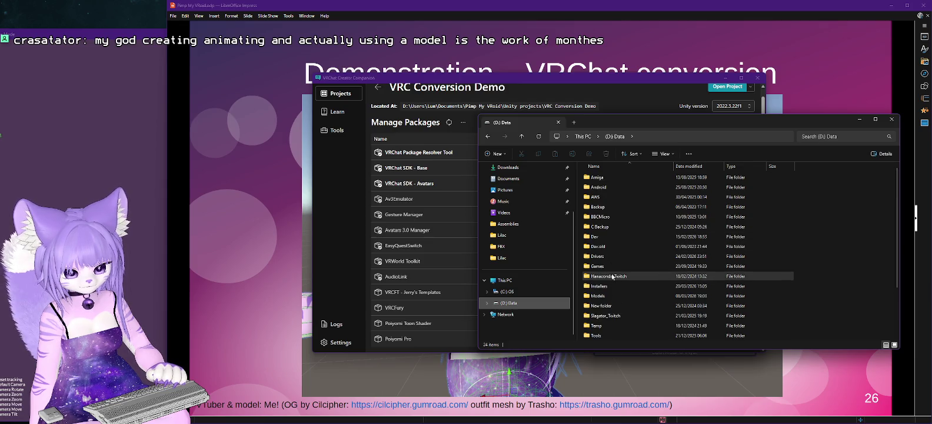
scroll(617, 265, down, 3)
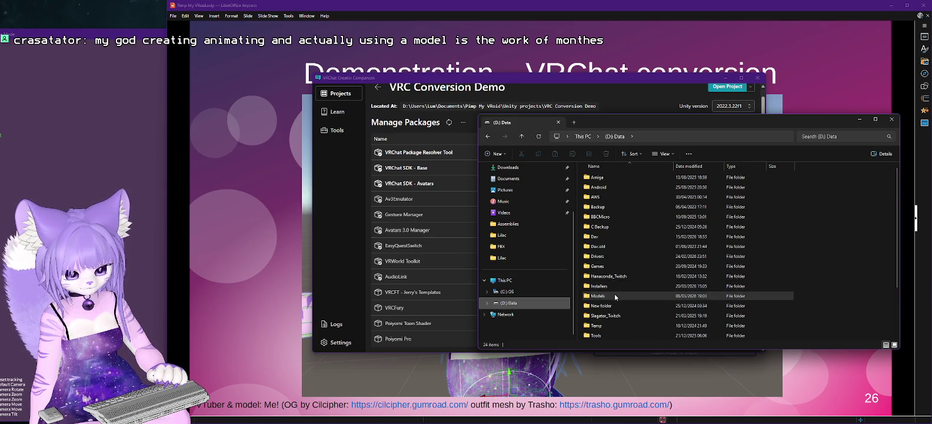
double_click(597, 326)
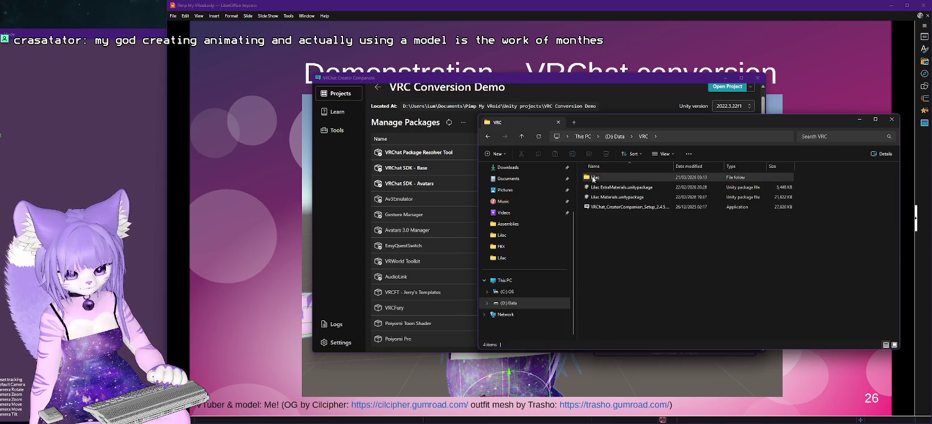
double_click(594, 179)
scroll(650, 228, down, 5)
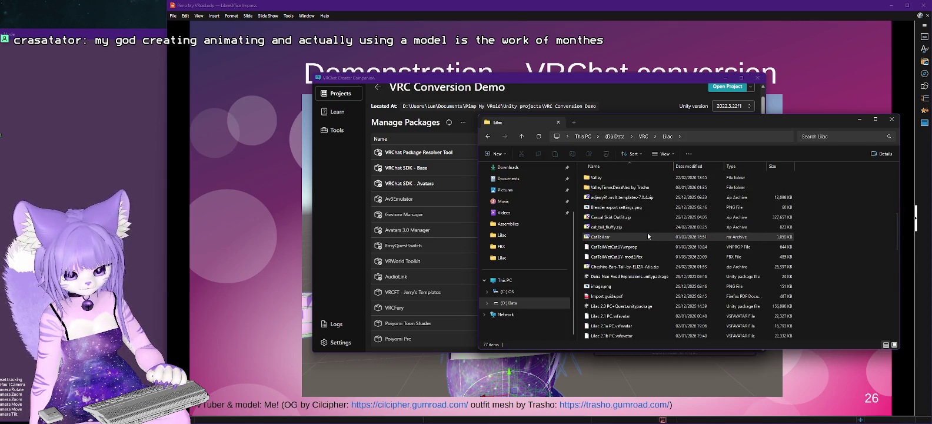
double_click(597, 234)
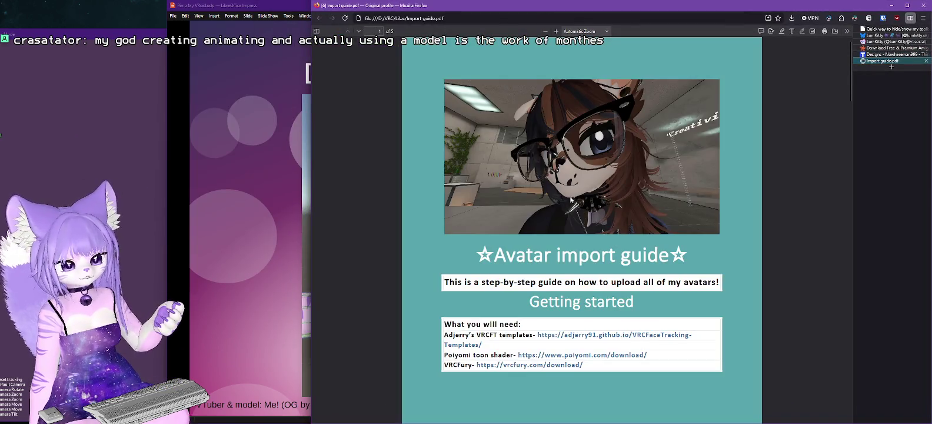
Read the import guide's 'Importing into unity' package table, then minimize Firefox.
scroll(509, 127, down, 3)
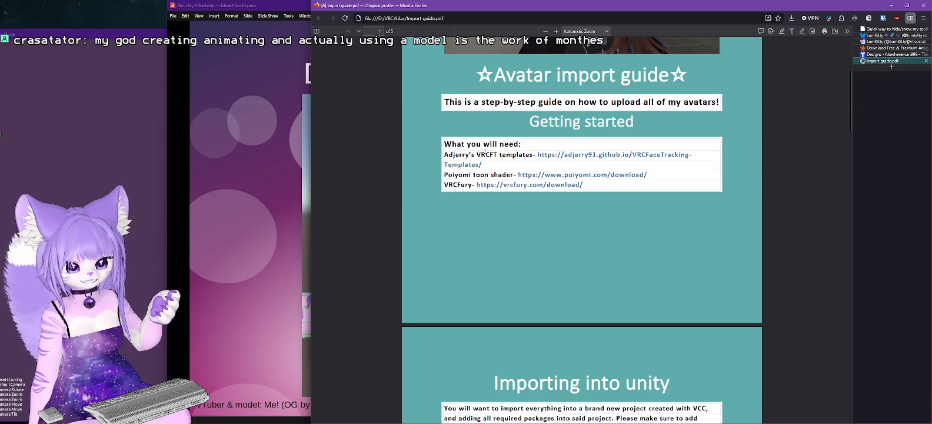
scroll(484, 152, down, 3)
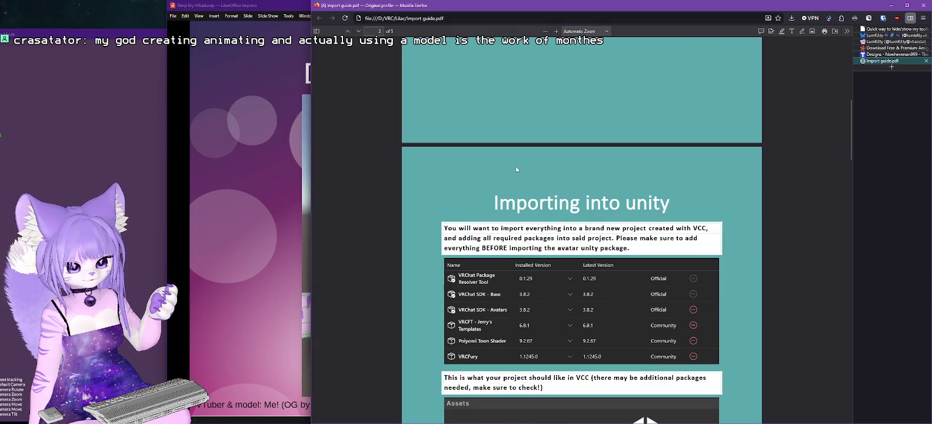
scroll(515, 169, down, 2)
scroll(505, 169, down, 1)
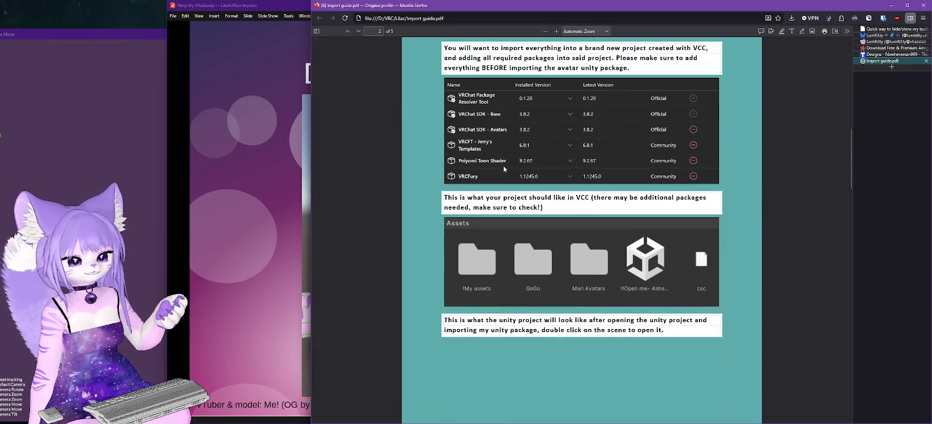
scroll(503, 169, down, 3)
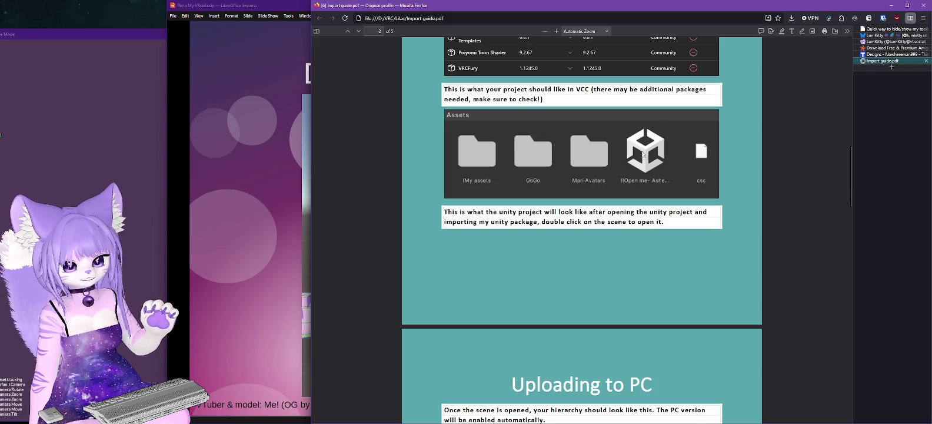
scroll(643, 154, up, 2)
click(891, 6)
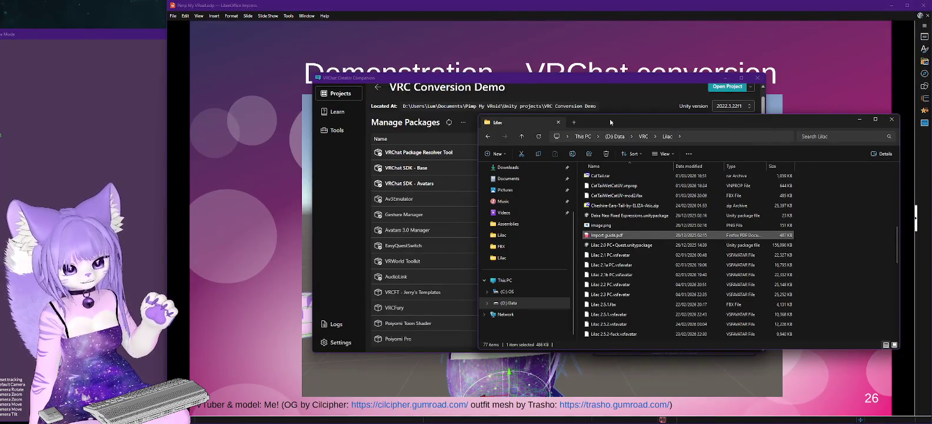
Add VRCFT - Jerry's Templates 7.0.4 and VRCFury to the VRC Conversion Demo project.
click(580, 77)
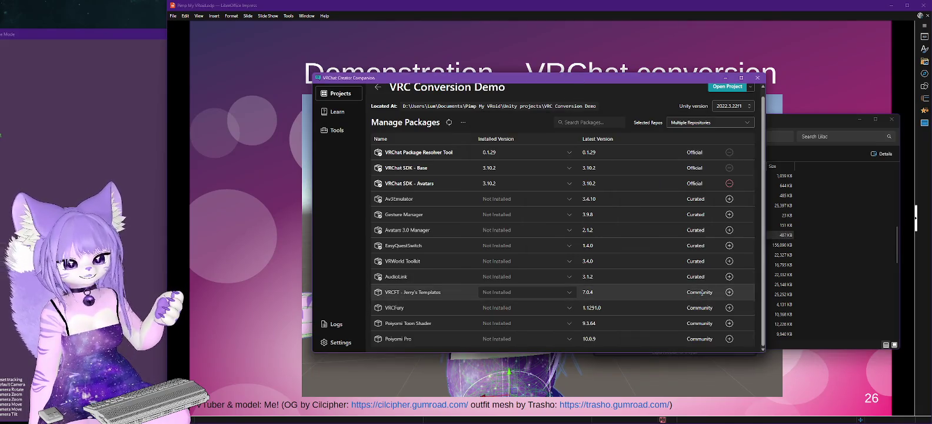
click(553, 294)
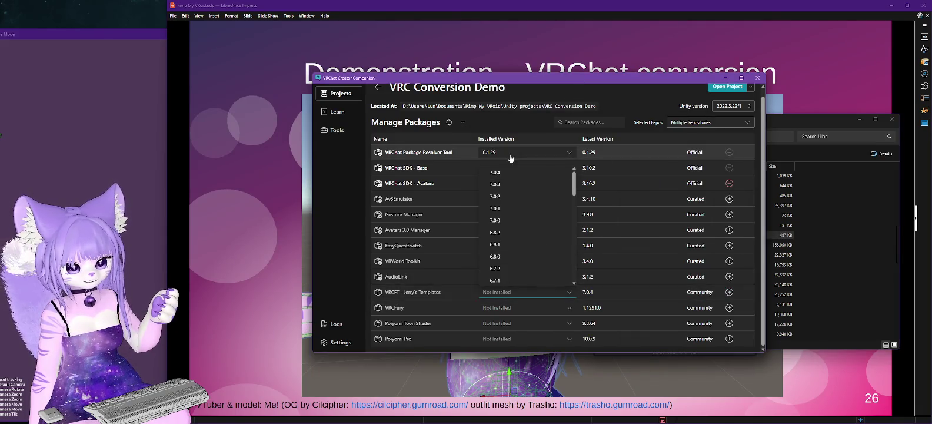
click(502, 176)
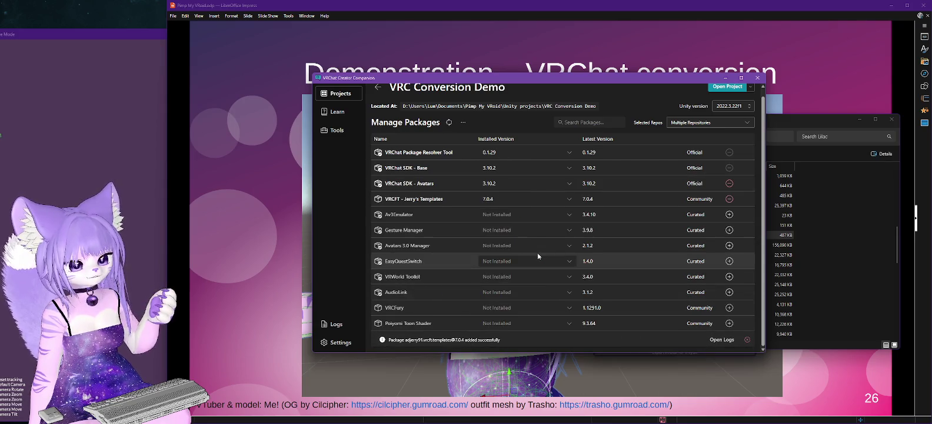
click(570, 307)
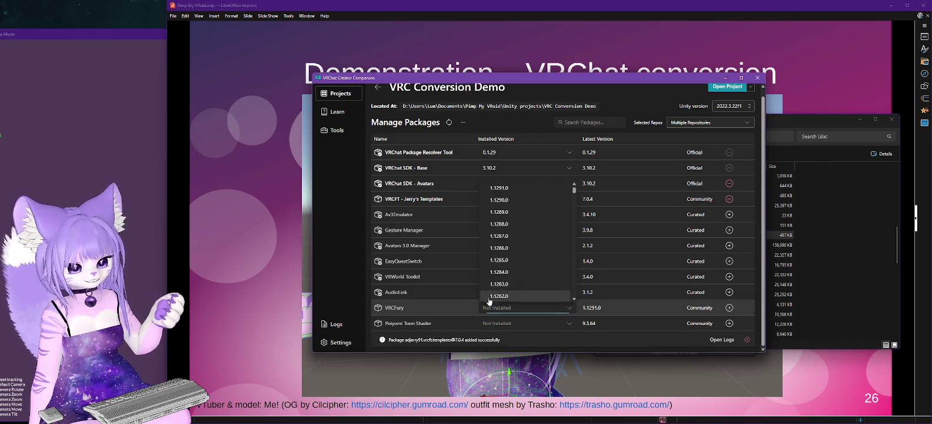
click(531, 212)
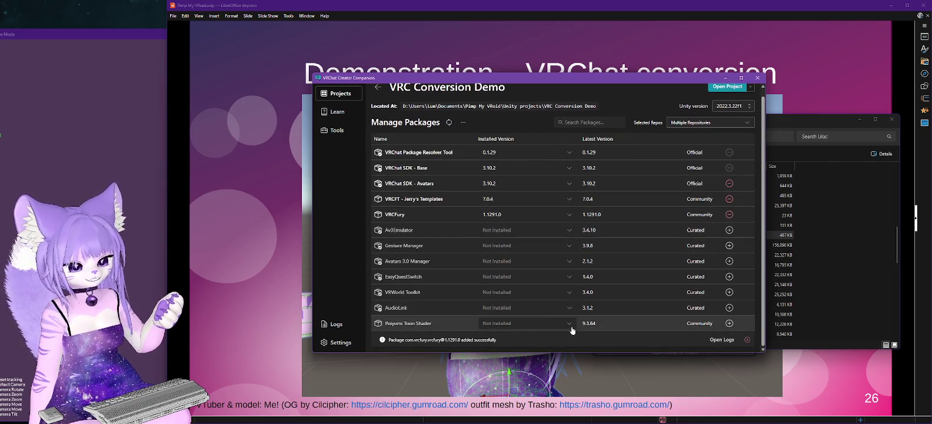
Add Poiyomi Toon Shader 9.3.64 and Gesture Manager 3.9.8, then advance the Impress slideshow.
click(569, 324)
click(518, 203)
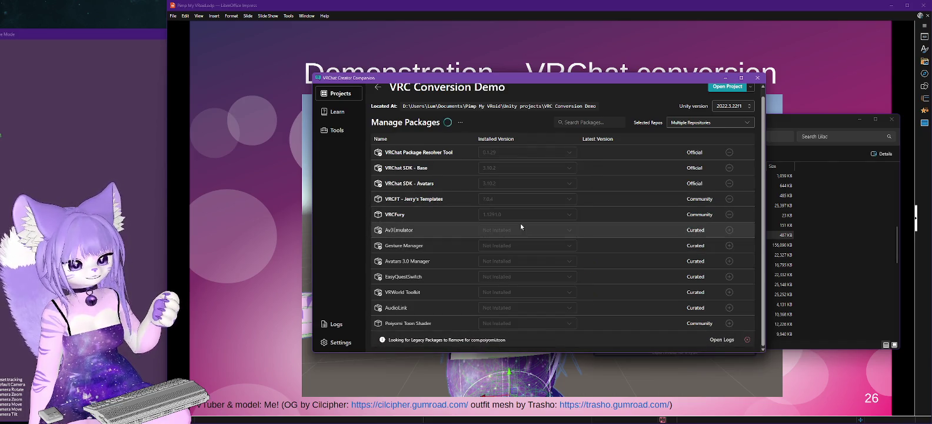
click(559, 264)
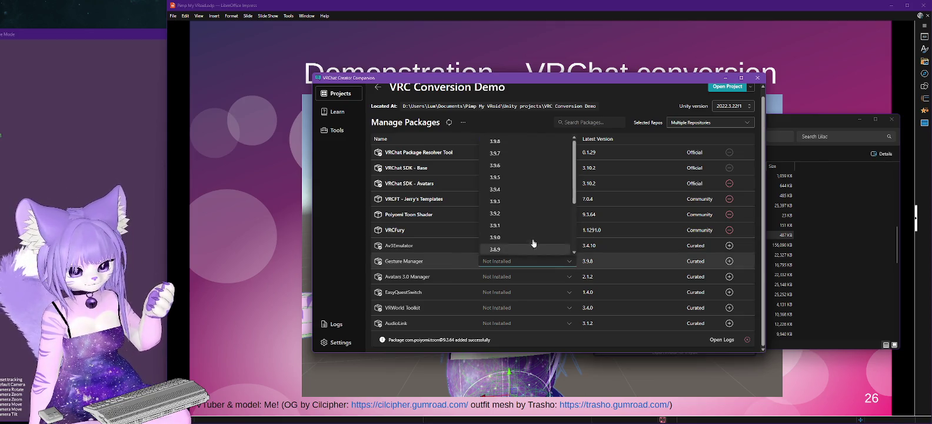
click(507, 150)
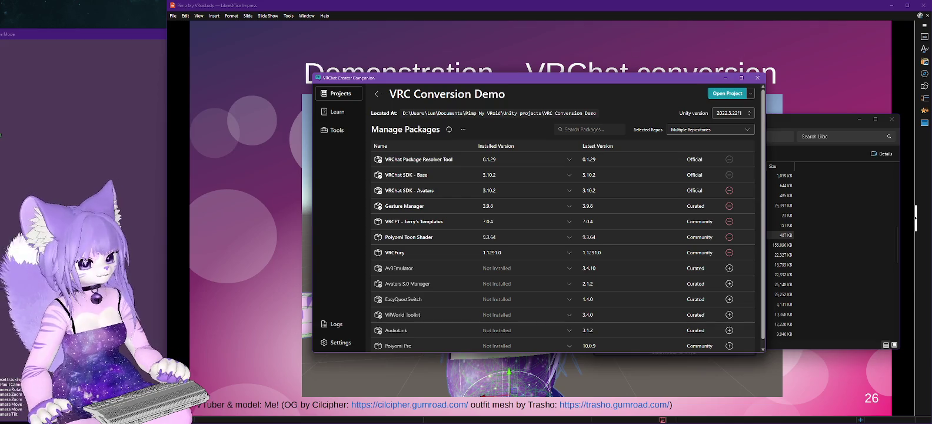
key(alt+Tab)
key(Right)
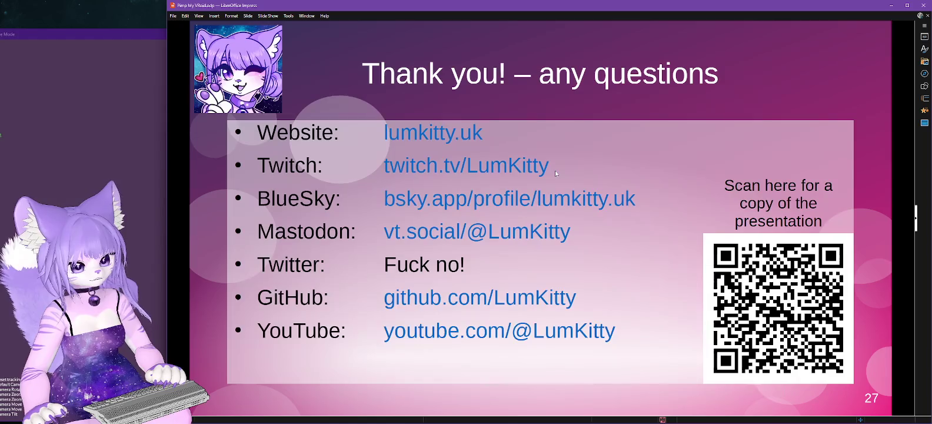
Step the slideshow back to the Mesh hair slide, then forward to the VRChat conversion slide.
right_click(551, 169)
click(567, 180)
right_click(583, 144)
click(604, 154)
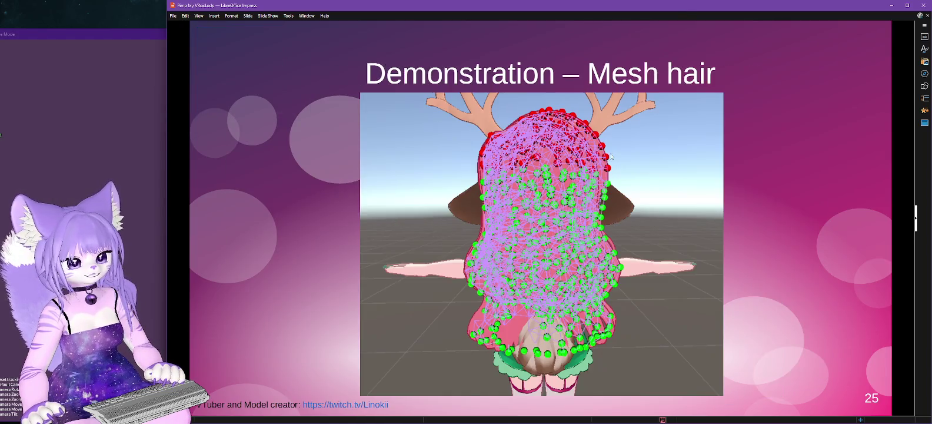
right_click(598, 124)
click(617, 129)
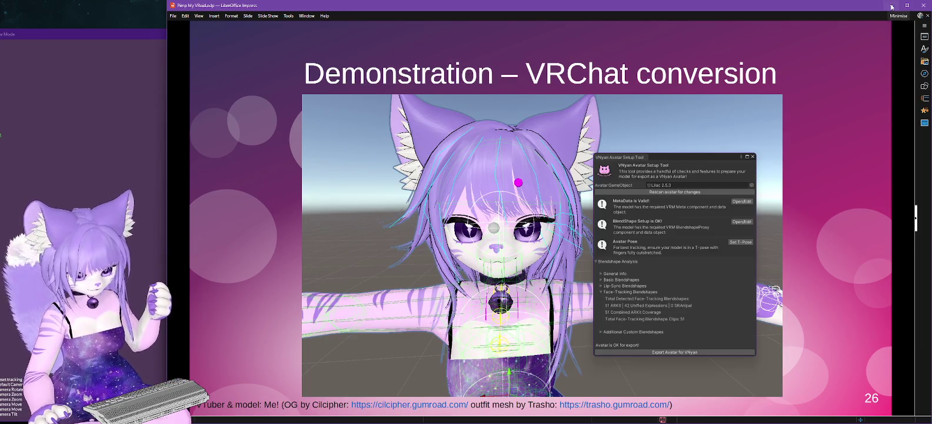
Minimise Impress and bring Firefox forward with its address bar selected.
click(891, 6)
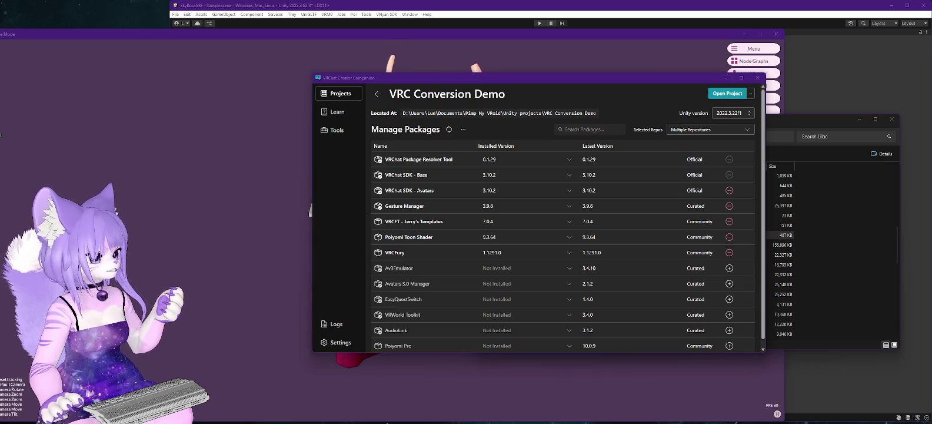
key(alt+Tab)
click(482, 19)
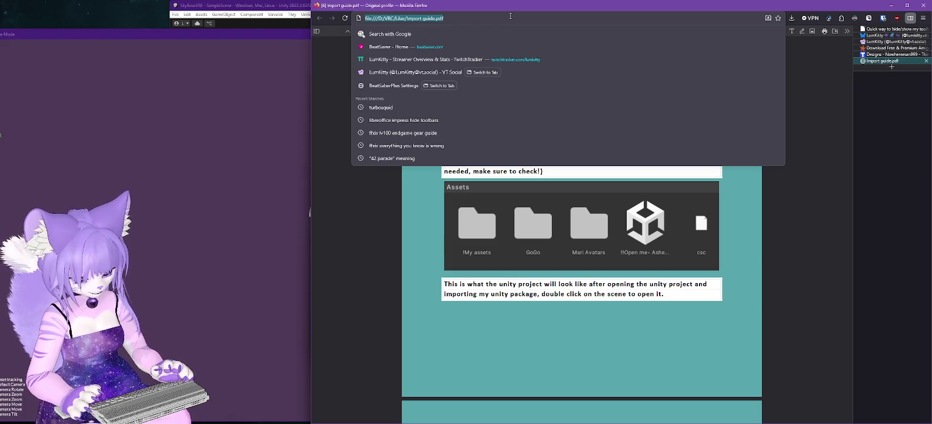
Go to the xkcd 'Standards' comic at xkcd.com/927 via the address bar.
text(xkcd)
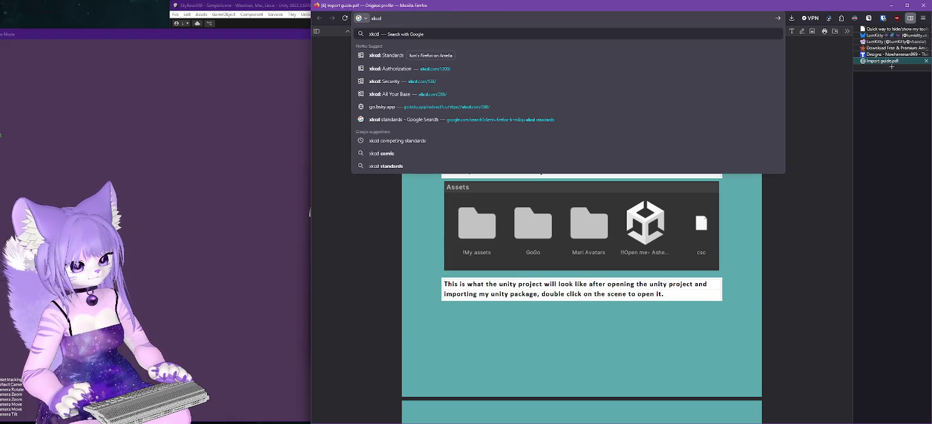
click(395, 55)
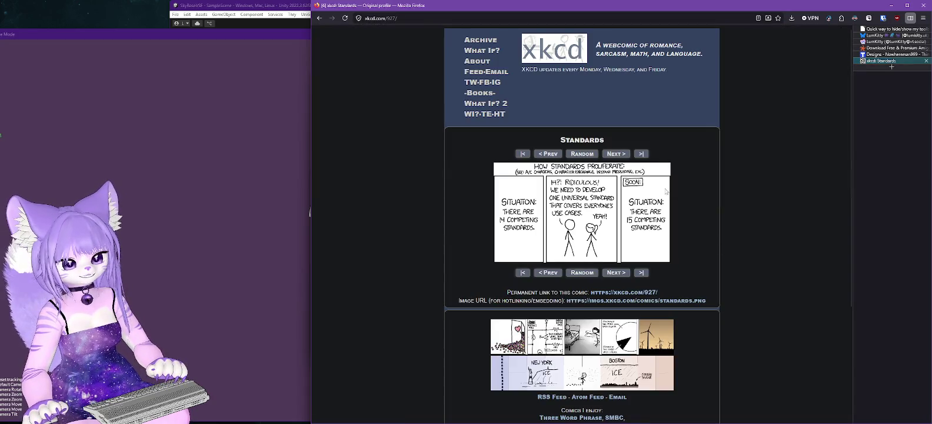
mouse_move(619, 220)
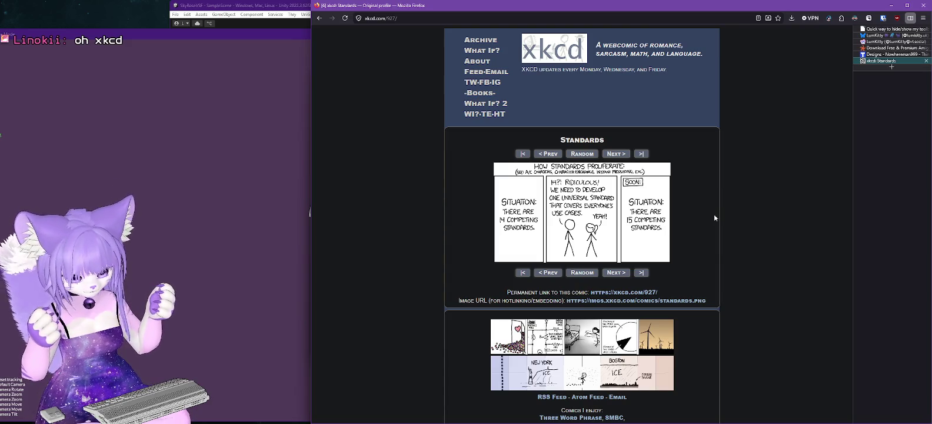
Search 'vrcft universal blendshapes' in a new tab, open the Unified Expressions docs, return to xkcd.
click(892, 68)
text(vrcfury.com/)
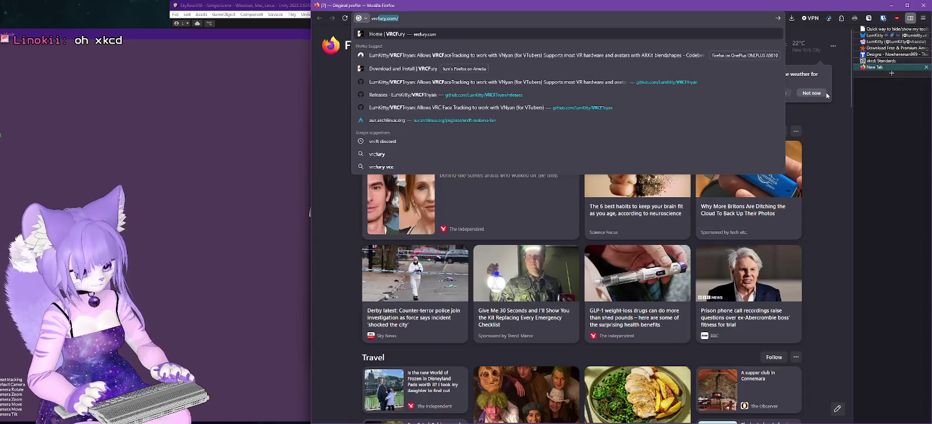
text(t universal)
key(Down)
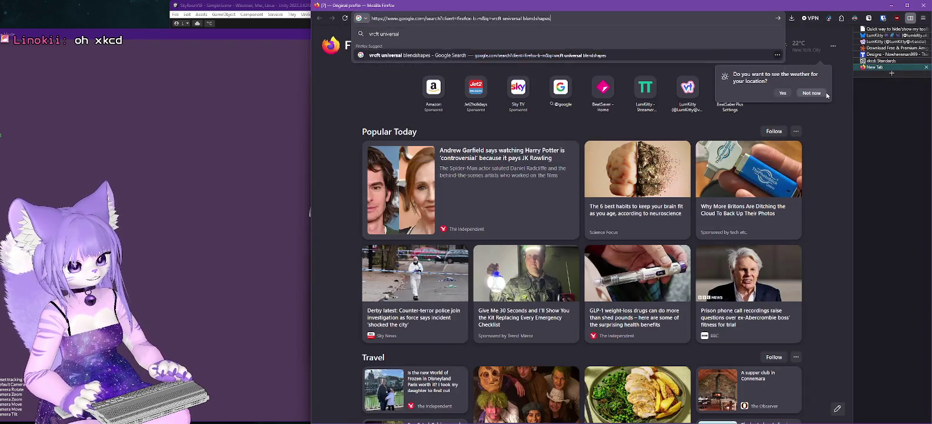
key(Return)
click(463, 106)
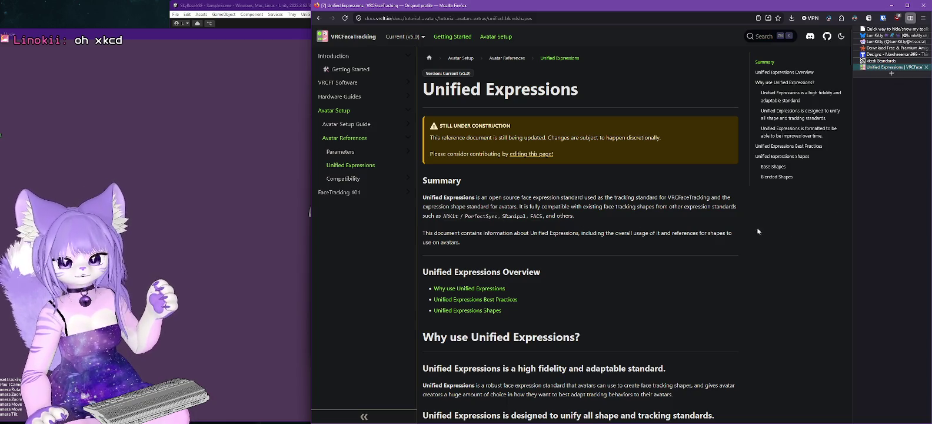
click(876, 60)
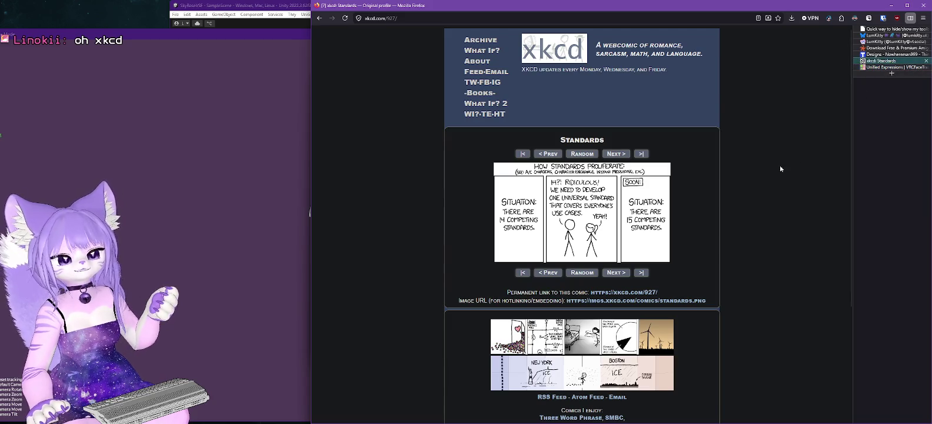
Minimise the Firefox window so Creator Companion is visible again.
mouse_move(638, 234)
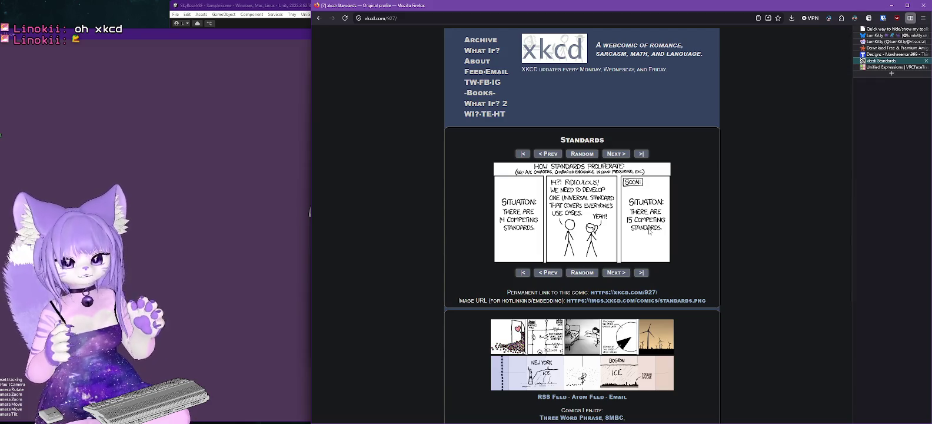
click(890, 7)
Launch the VRC Conversion Demo project from Creator Companion and let Unity finish loading.
click(728, 93)
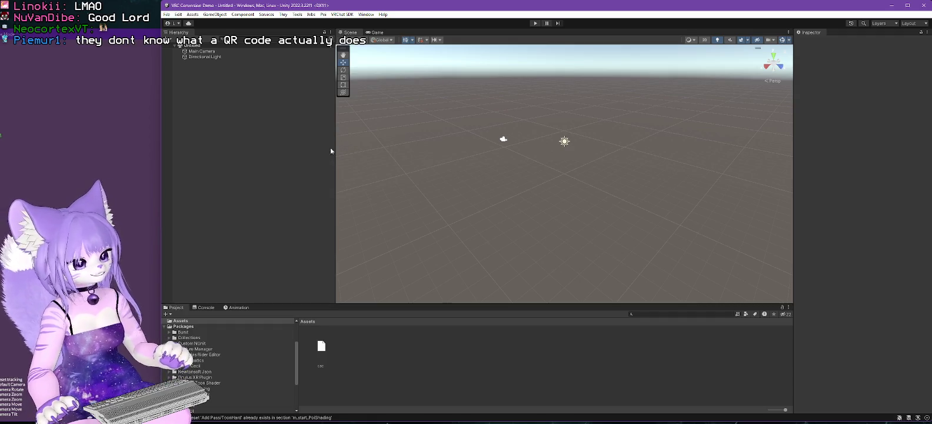
Start a custom package import and browse to the D:\VRC\Lilac folder.
click(193, 14)
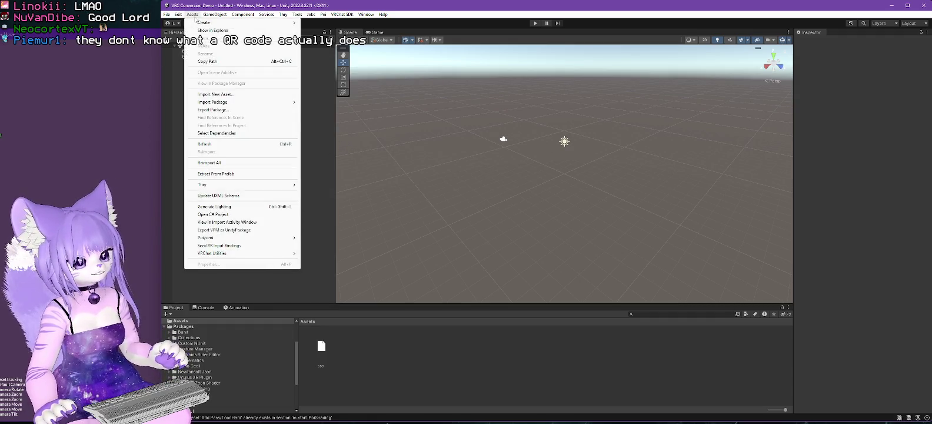
mouse_move(224, 103)
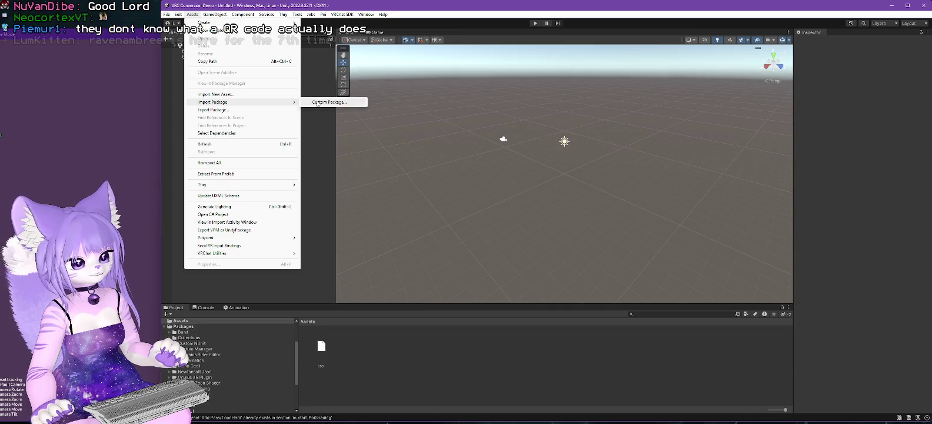
click(329, 101)
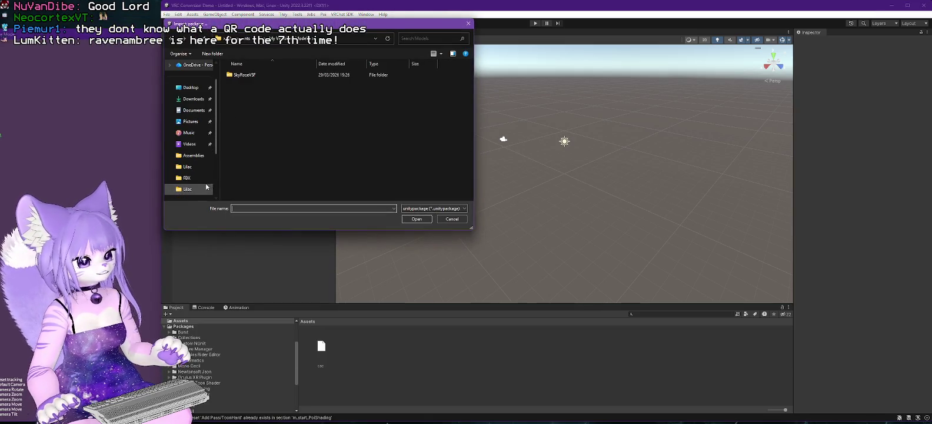
click(189, 188)
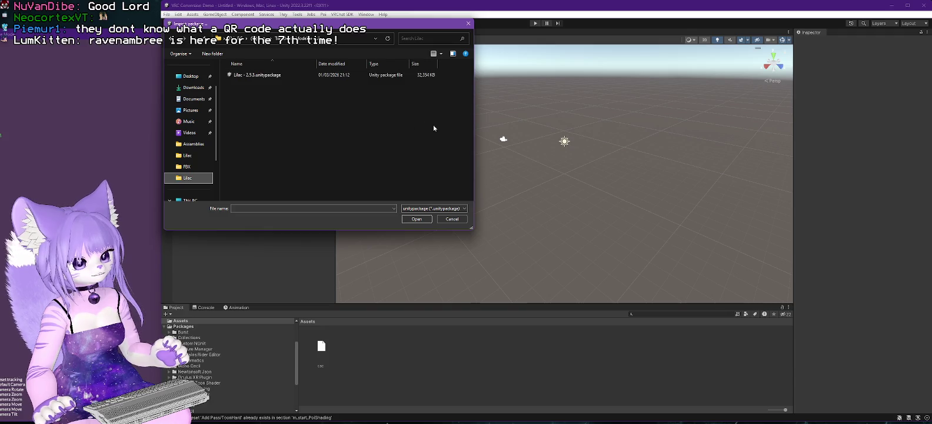
drag(471, 229, 627, 298)
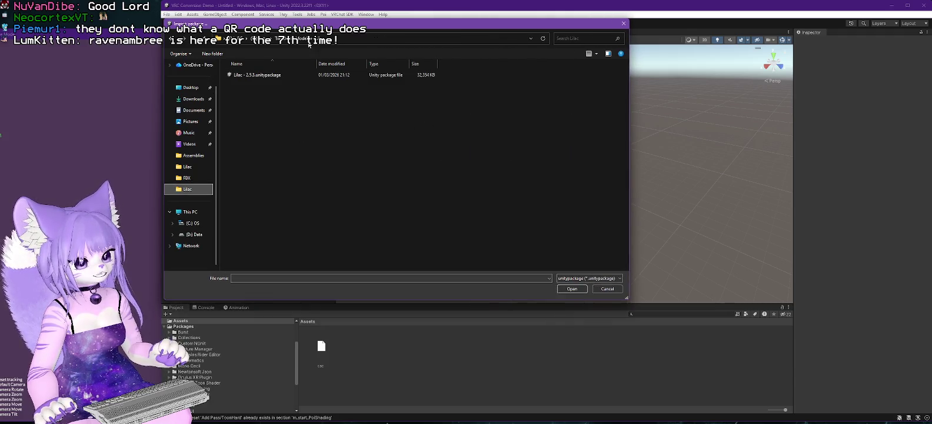
click(265, 38)
scroll(249, 151, down, 2)
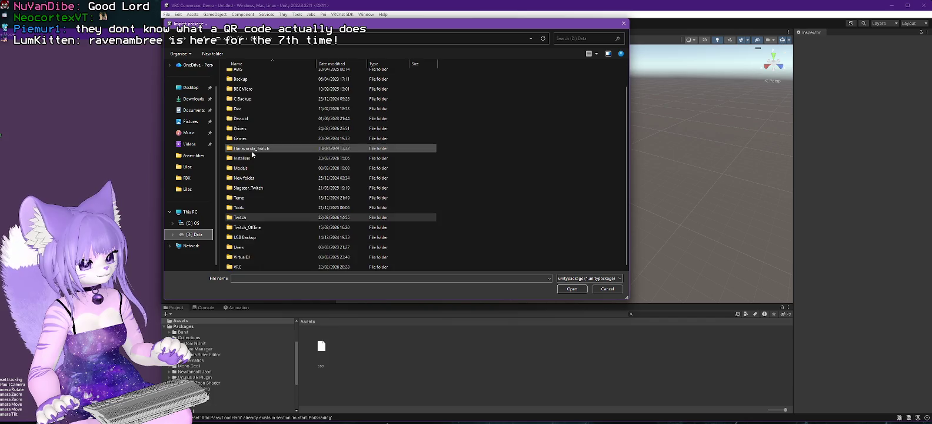
double_click(238, 267)
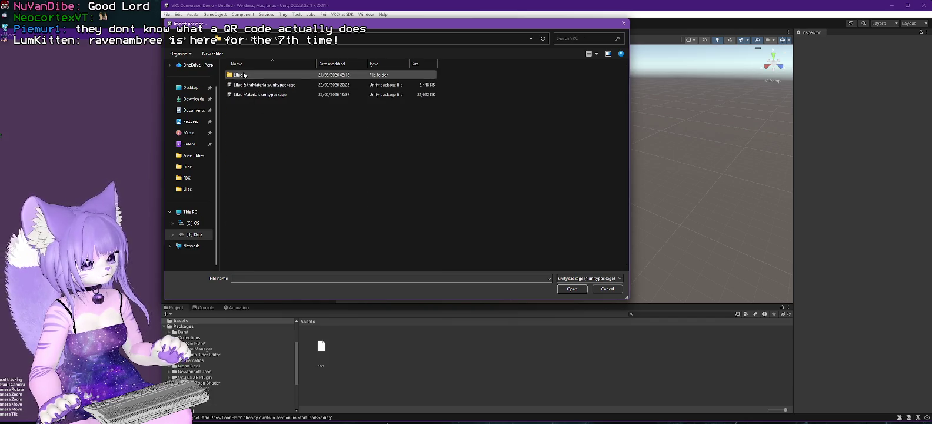
double_click(238, 75)
Choose Lilac 2.0 PC+Quest.unitypackage and import all its contents.
scroll(407, 145, down, 3)
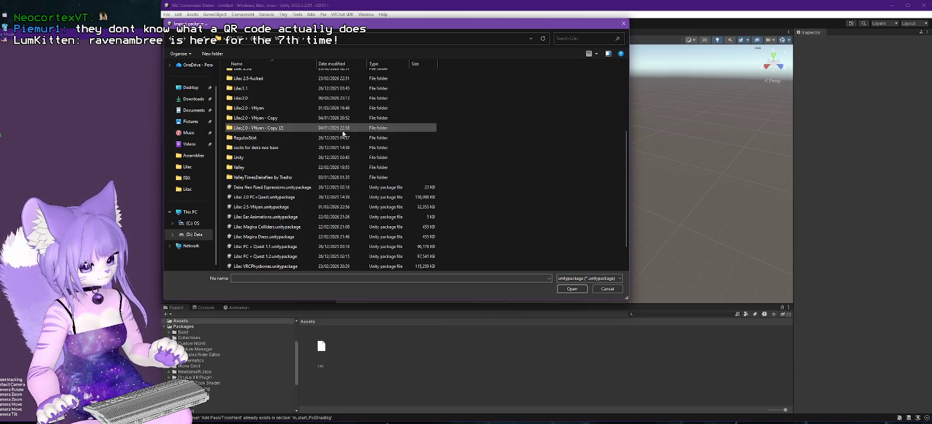
scroll(343, 134, down, 1)
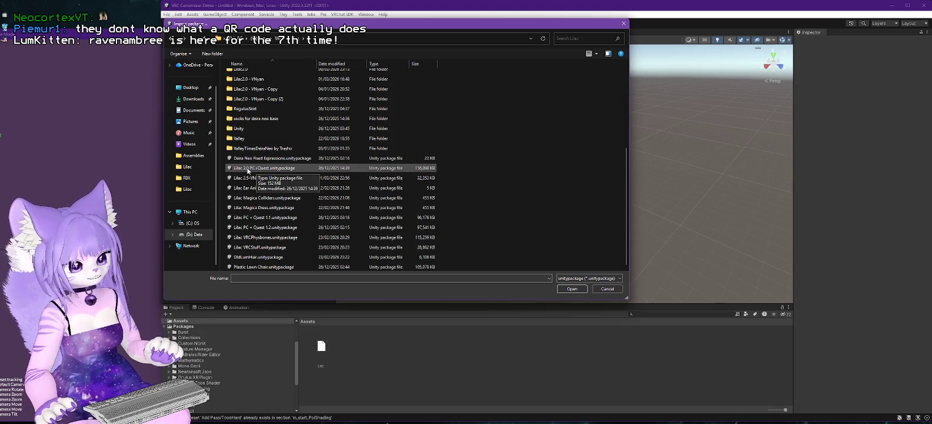
double_click(242, 168)
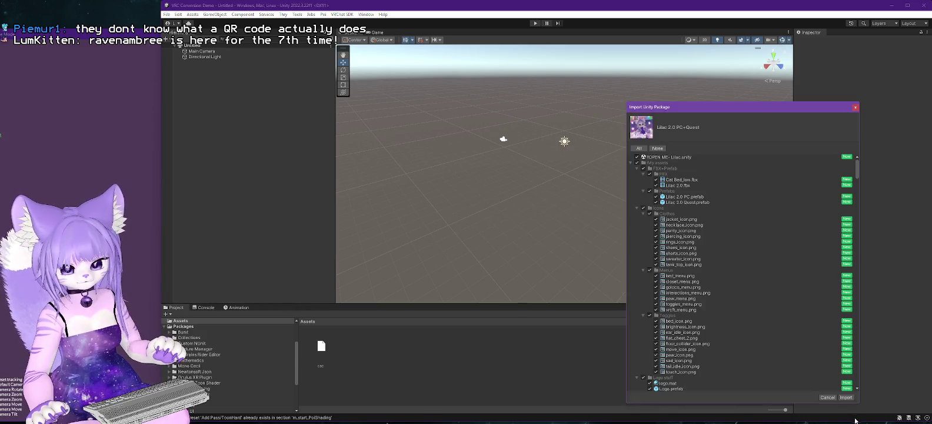
click(845, 397)
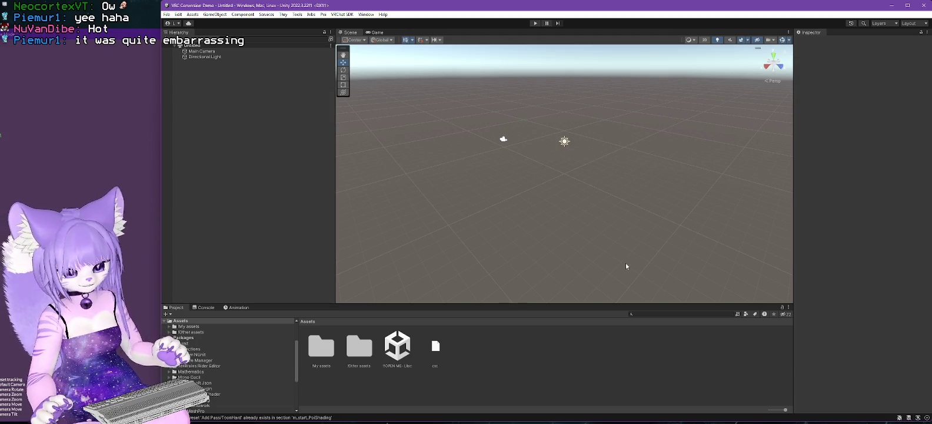
Enlarge the Project window and select the !OPEN ME- Lilac scene asset.
mouse_move(451, 302)
mouse_down()
mouse_move(480, 181)
mouse_move(470, 177)
mouse_up()
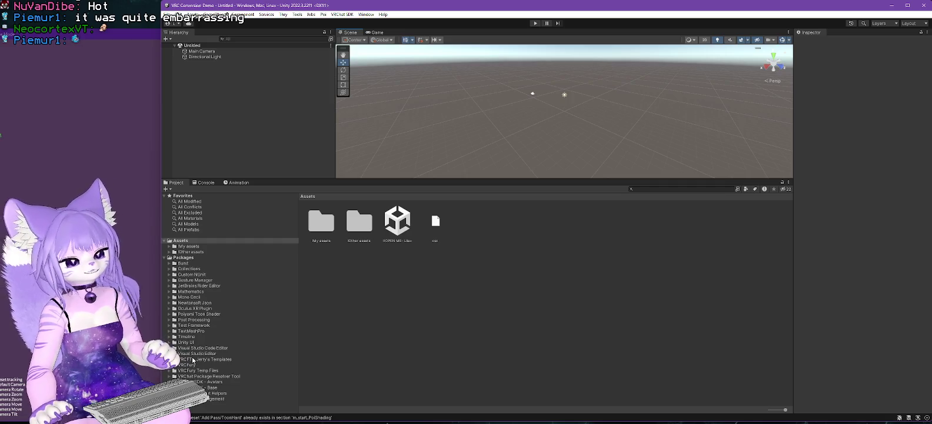
click(399, 222)
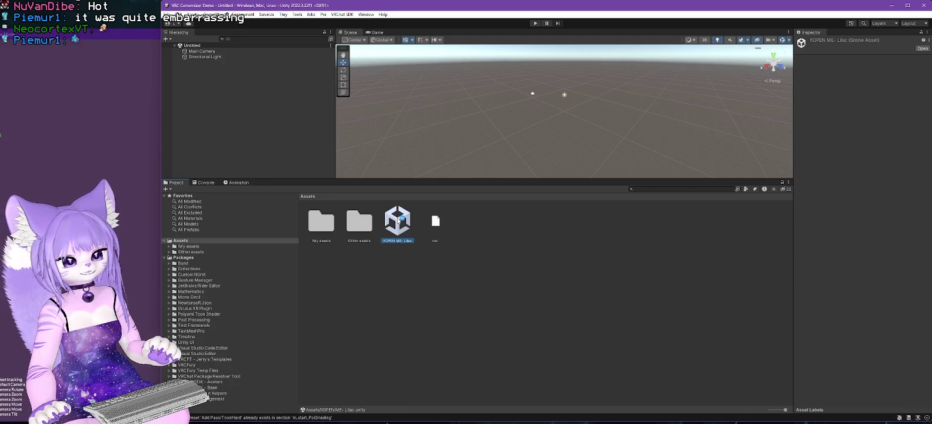
Open the !OPEN ME- Lilac scene and select the Lilac 2.0 PC avatar.
double_click(394, 220)
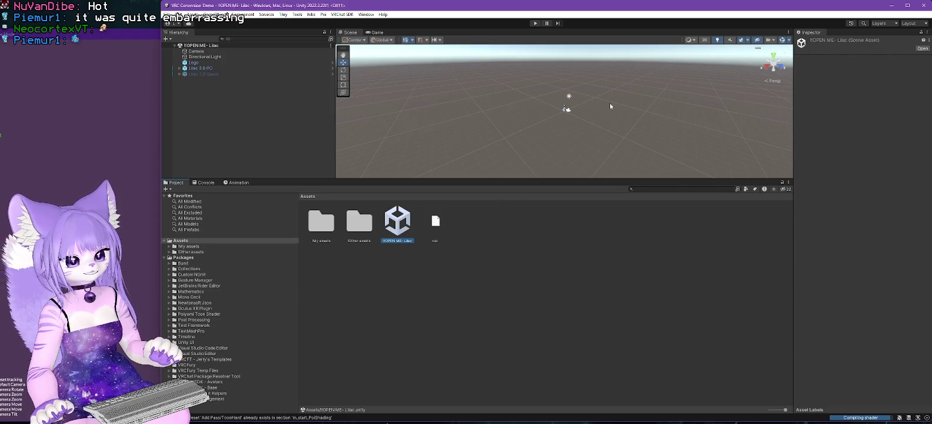
click(201, 68)
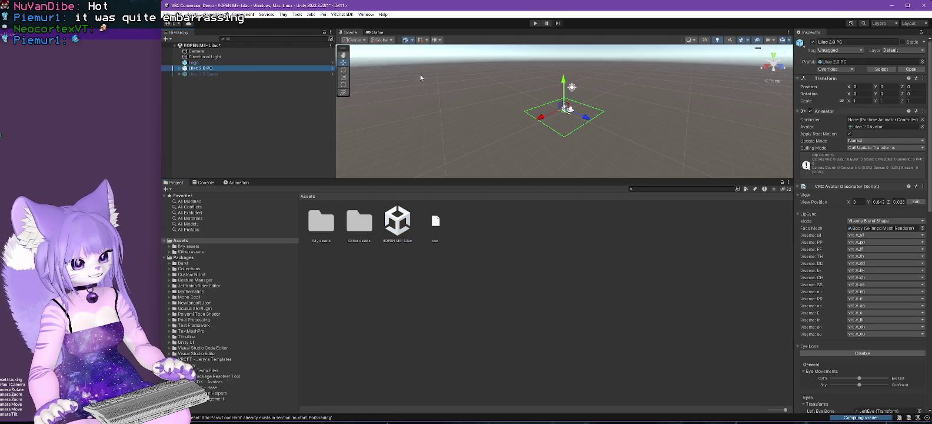
Orbit the Scene view to face Lilac 2.0 PC and expand its children in the Hierarchy.
drag(450, 67, 603, 121)
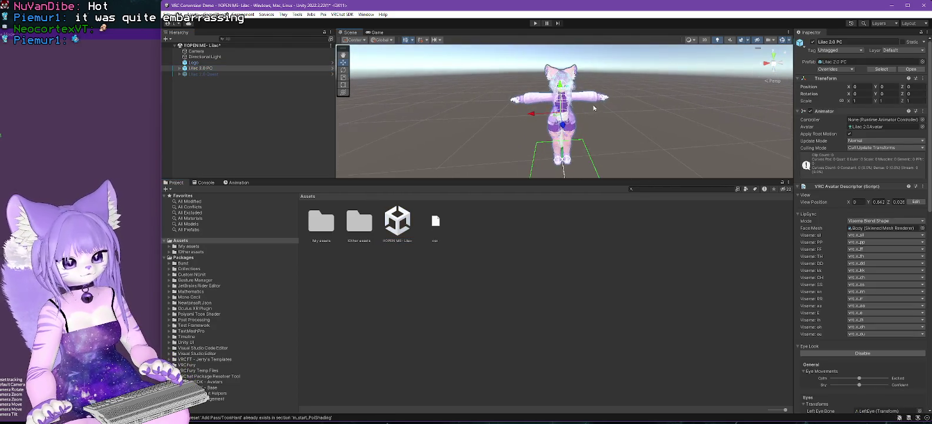
drag(599, 178, 602, 321)
mouse_move(588, 253)
mouse_down()
mouse_move(651, 249)
mouse_move(644, 168)
mouse_move(625, 166)
mouse_move(651, 219)
mouse_up()
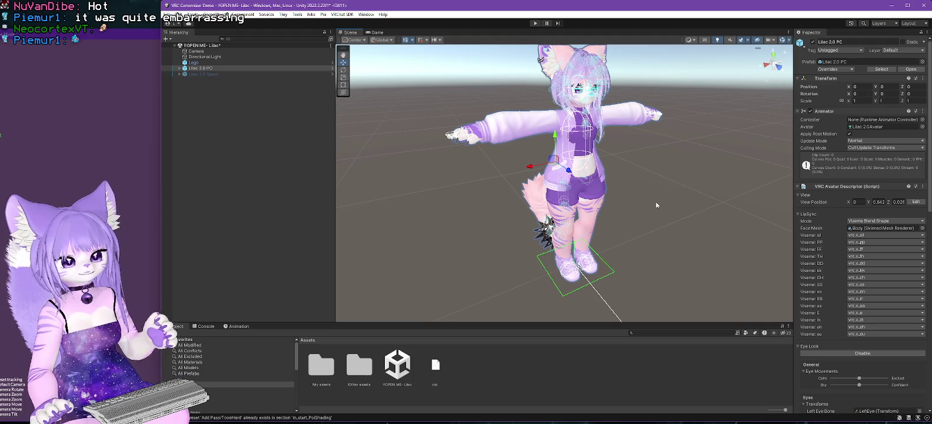
click(180, 69)
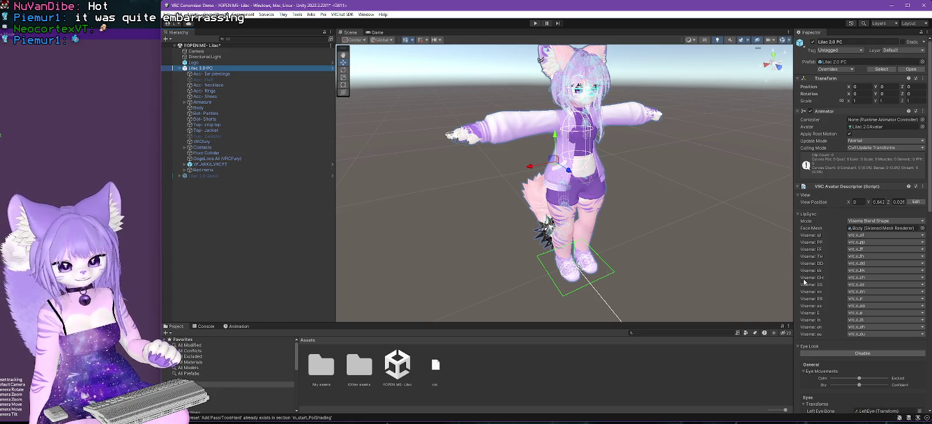
scroll(822, 267, down, 3)
scroll(821, 267, up, 3)
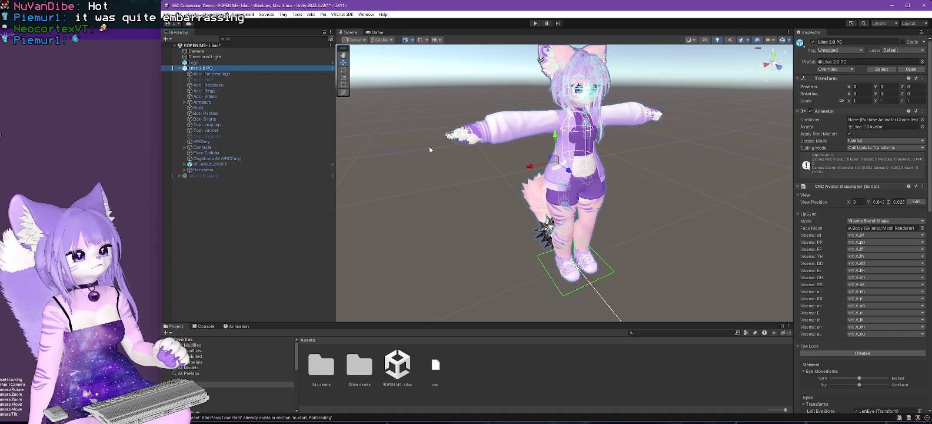
Try deleting Top- Jacket from the avatar and cancel the prefab restructure warning.
click(216, 125)
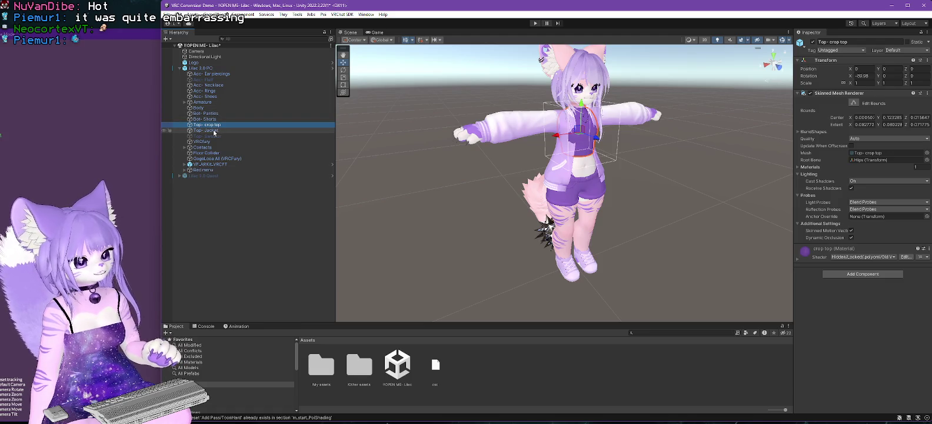
click(212, 130)
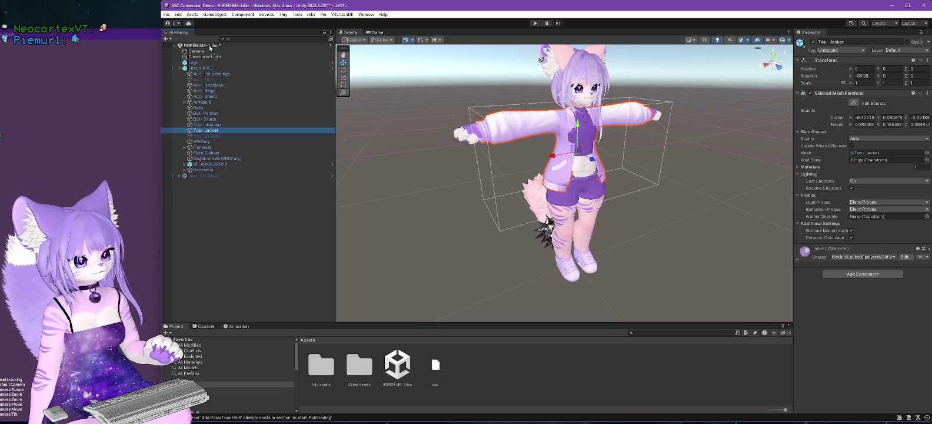
key(Delete)
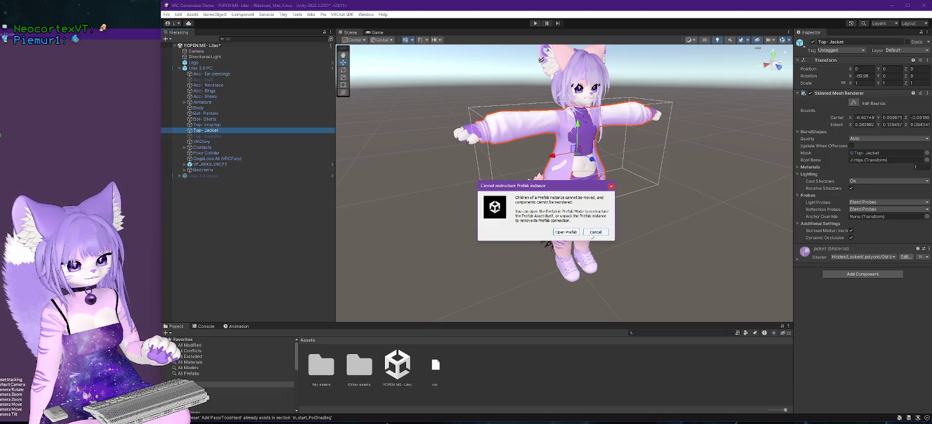
click(597, 233)
Unpack the Lilac 2.0 PC prefab completely, overriding the VRCFury warning.
right_click(200, 69)
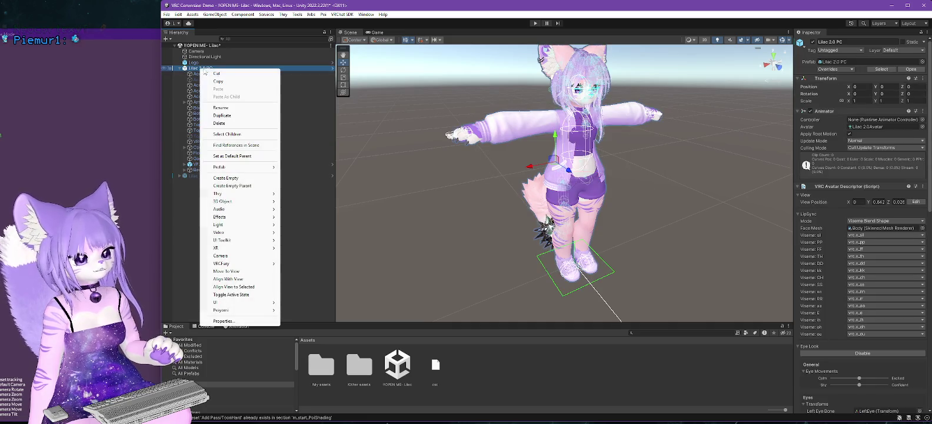
mouse_move(247, 167)
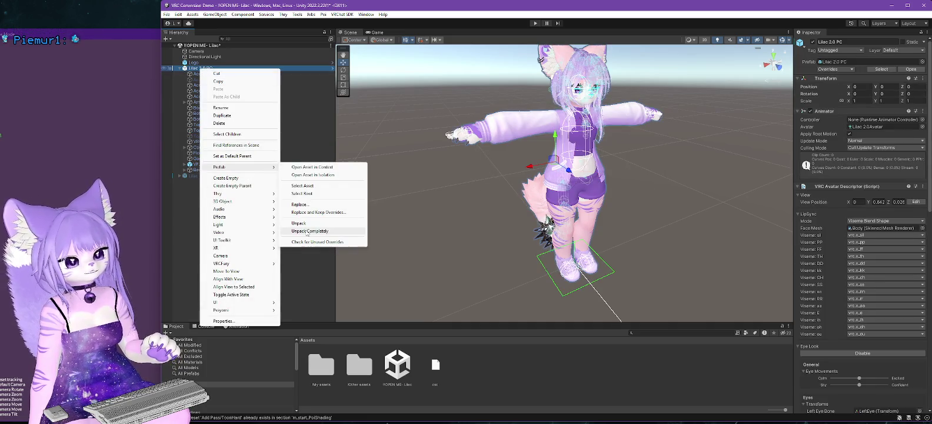
click(306, 232)
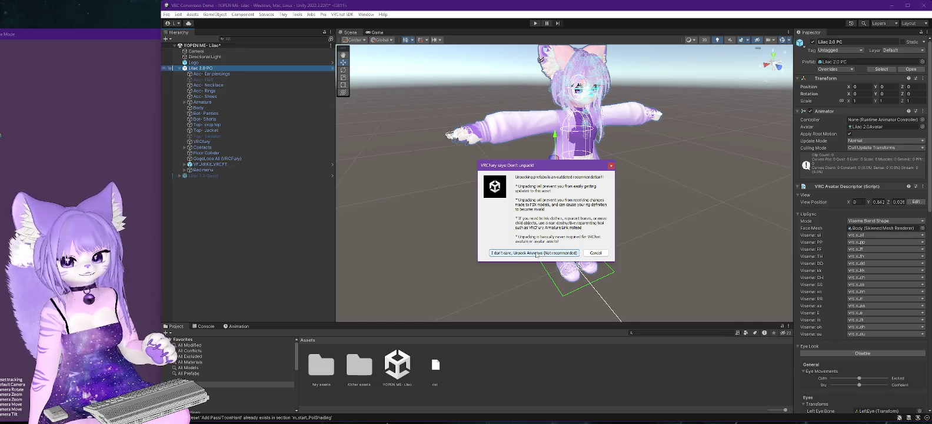
click(536, 254)
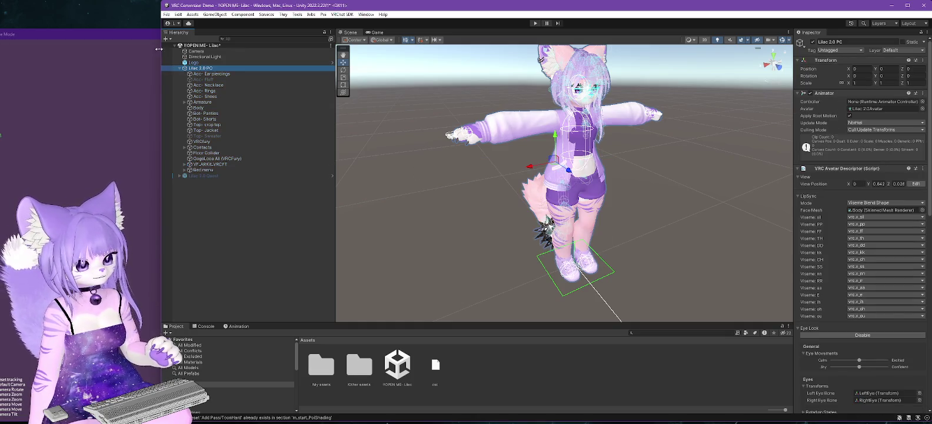
click(214, 130)
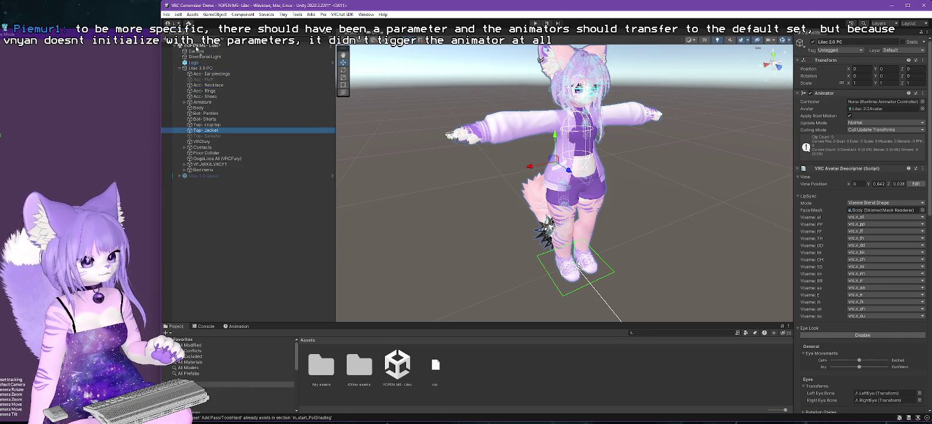
Create an empty object named Unused Clothes and move Top- Jacket into it.
mouse_move(213, 130)
mouse_down()
mouse_move(227, 135)
mouse_move(180, 72)
mouse_move(190, 48)
mouse_up()
right_click(189, 48)
mouse_move(223, 134)
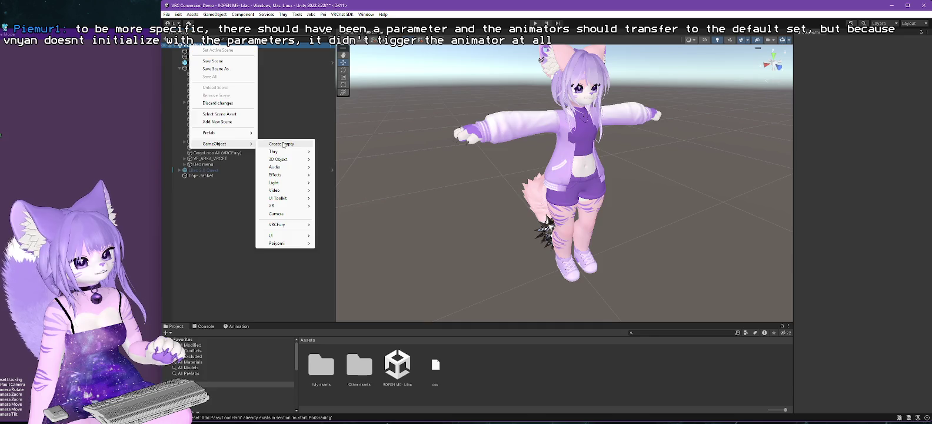
click(276, 143)
text(Unu)
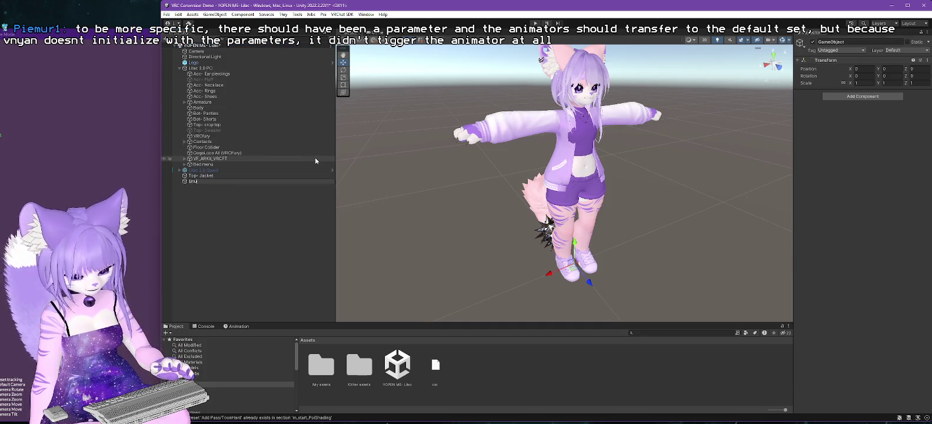
text(sed Clothes)
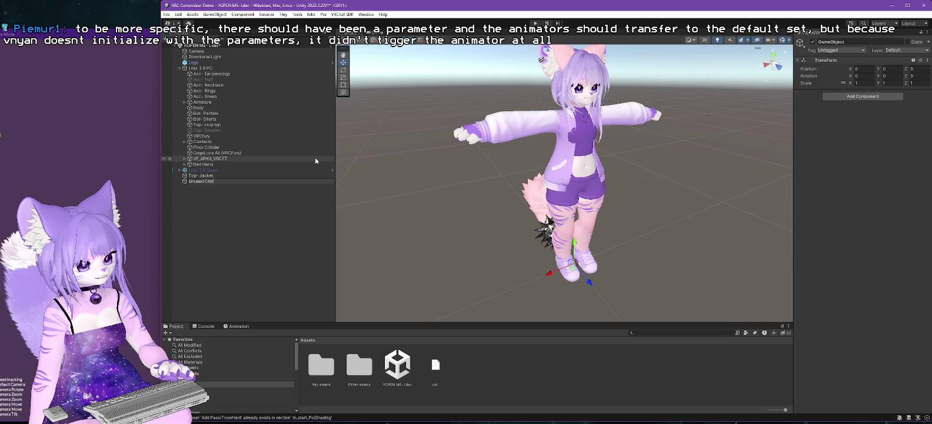
key(Return)
drag(200, 175, 206, 181)
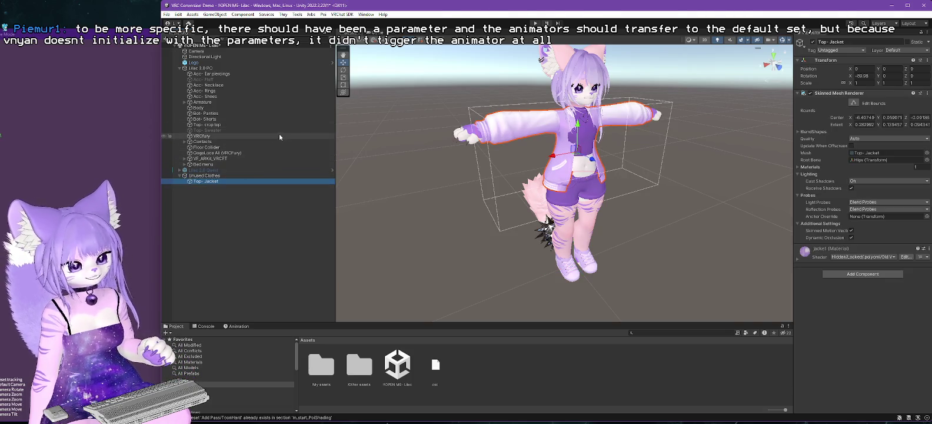
Enable Top- Sweater and move Top- crop top into Unused Clothes.
click(205, 130)
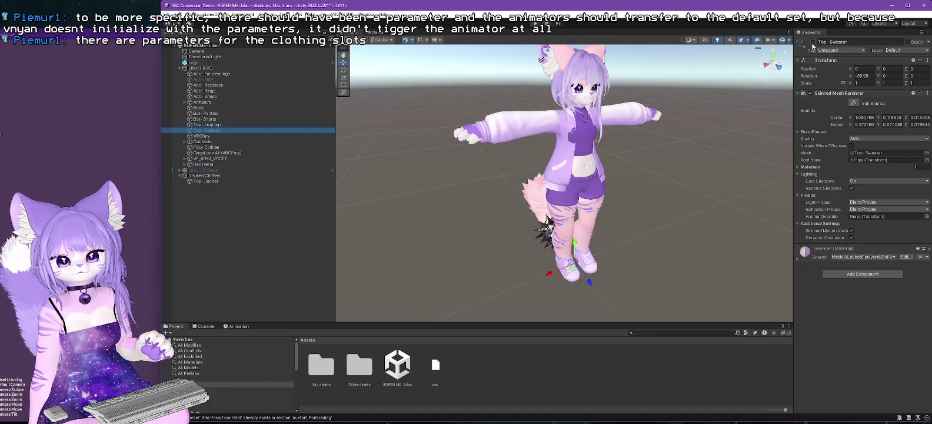
click(813, 42)
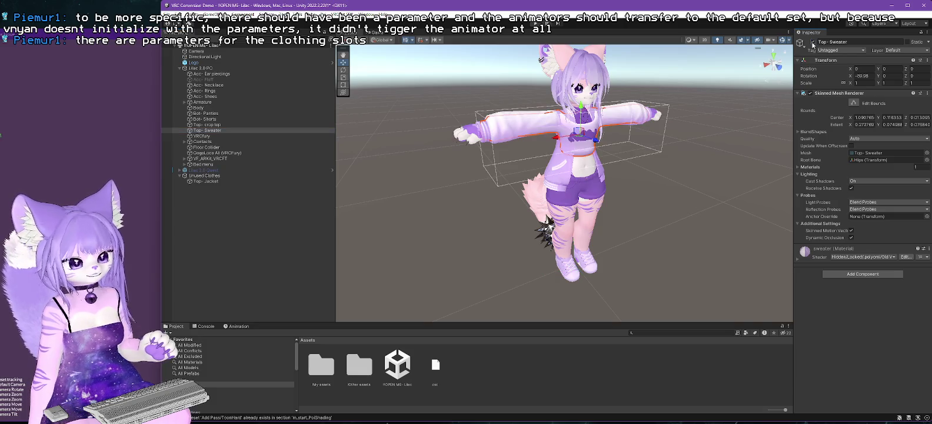
click(207, 126)
drag(254, 163, 215, 179)
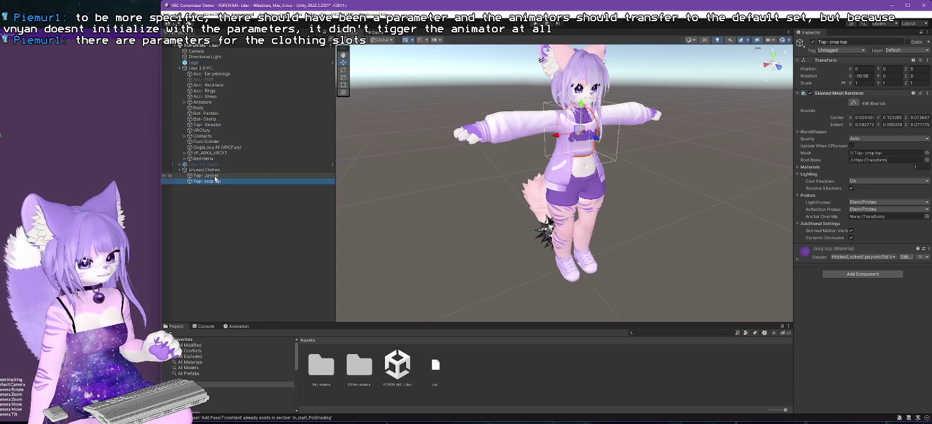
Toggle Unused Clothes' scene visibility off, then drag Acc- Ear piercings under Unused Clothes.
click(165, 171)
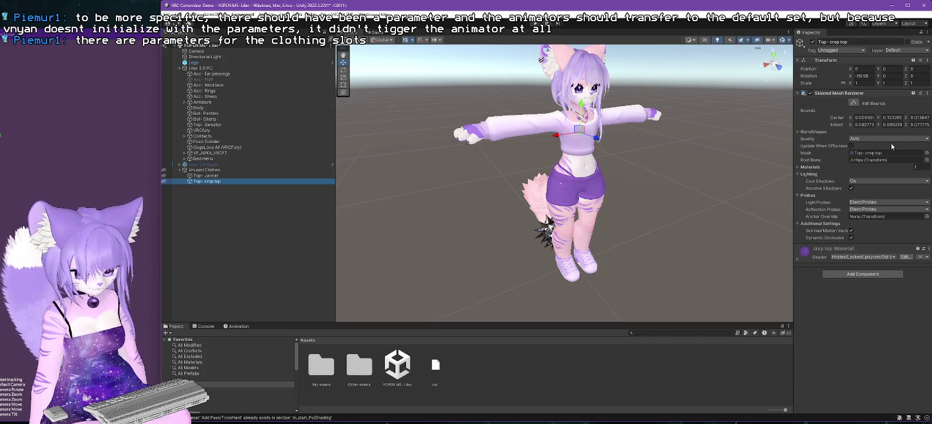
mouse_move(671, 141)
mouse_down()
mouse_move(563, 186)
mouse_move(701, 160)
mouse_move(603, 170)
mouse_up()
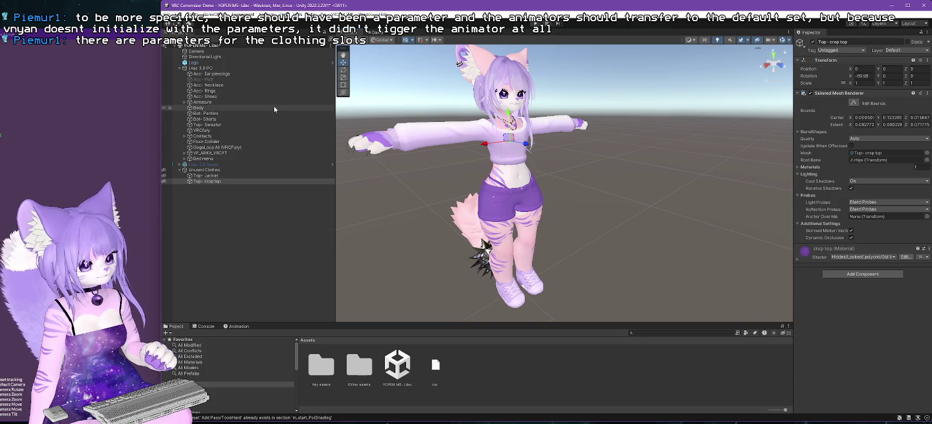
click(207, 74)
drag(218, 174, 217, 170)
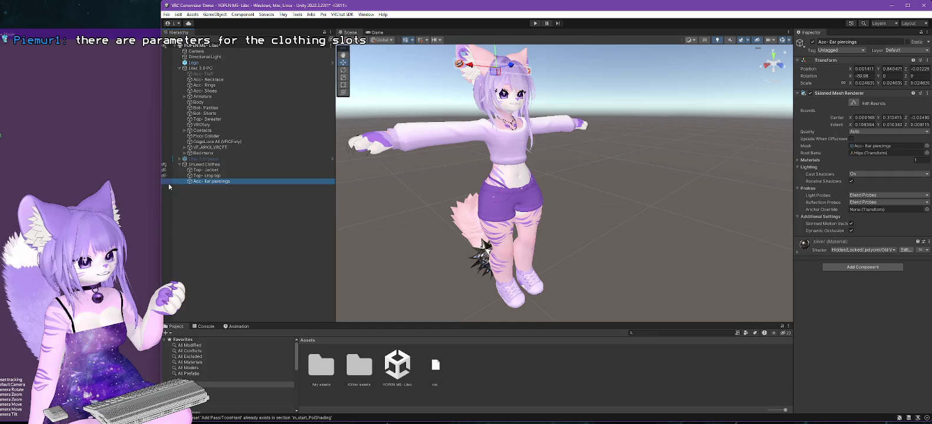
click(579, 159)
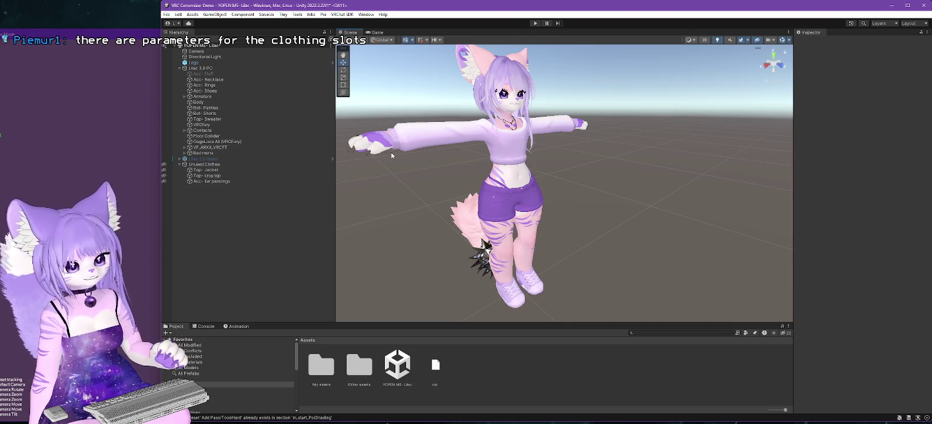
Import the VNyanSDK0.1.2 custom package from Unity Plugins and install the VNyan Avatar SDK.
click(192, 14)
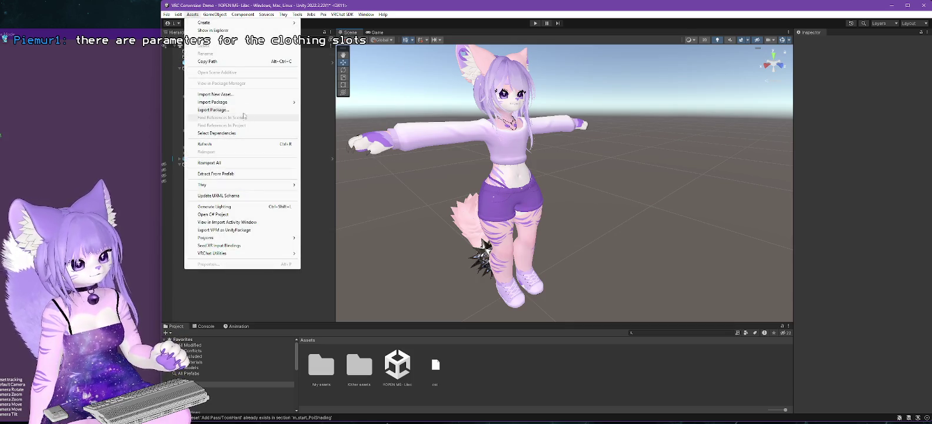
mouse_move(213, 102)
click(321, 102)
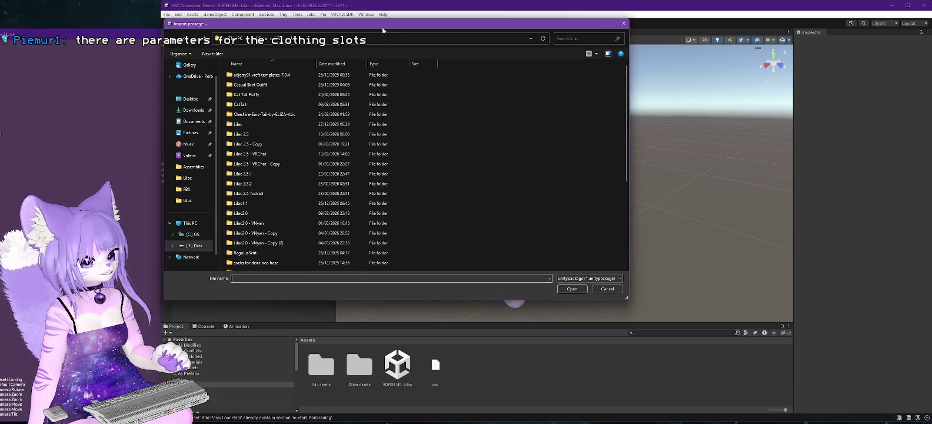
key(Escape)
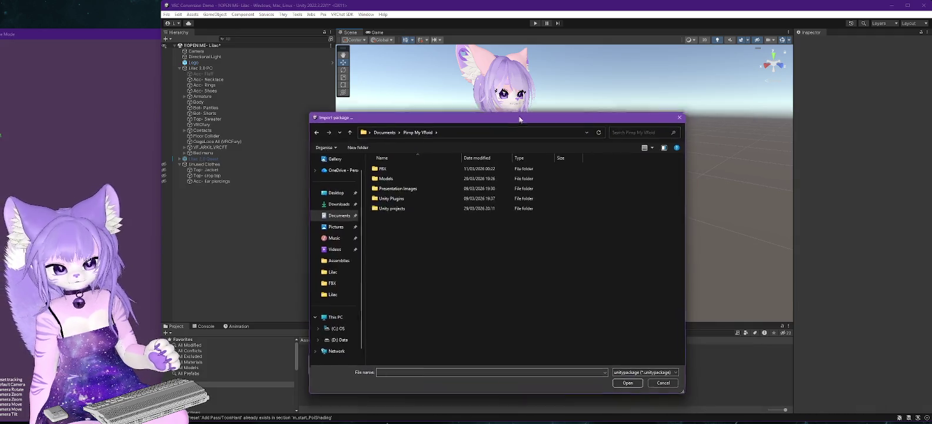
double_click(383, 159)
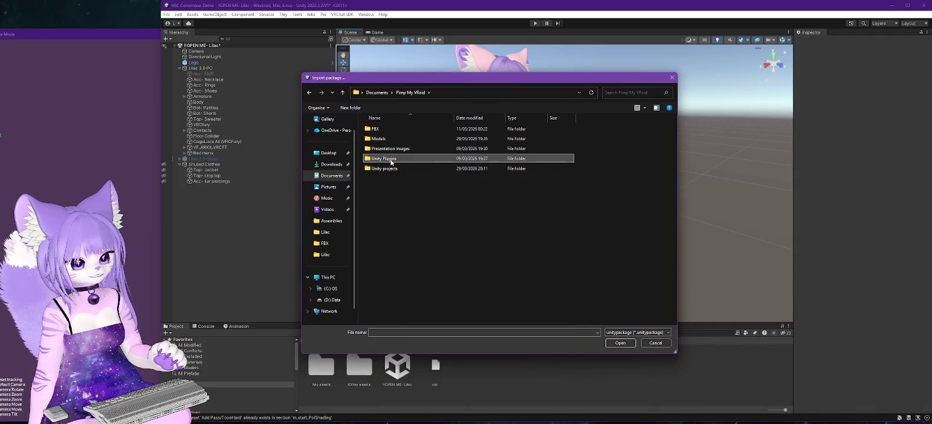
double_click(391, 179)
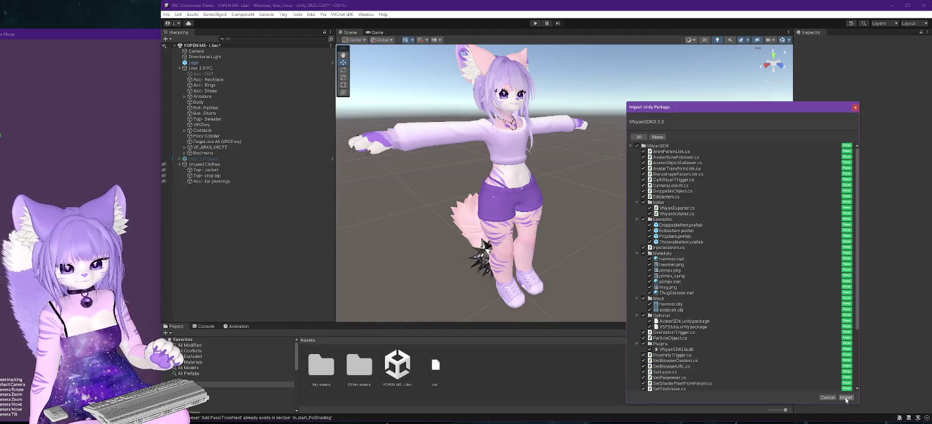
click(845, 397)
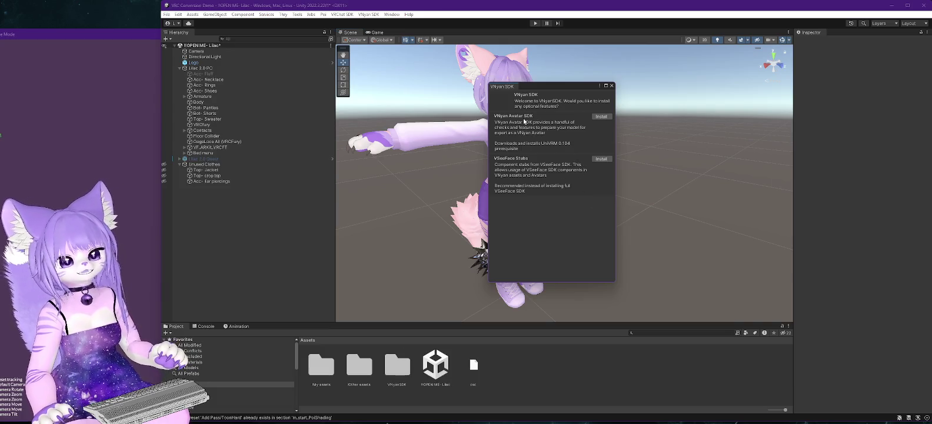
click(601, 117)
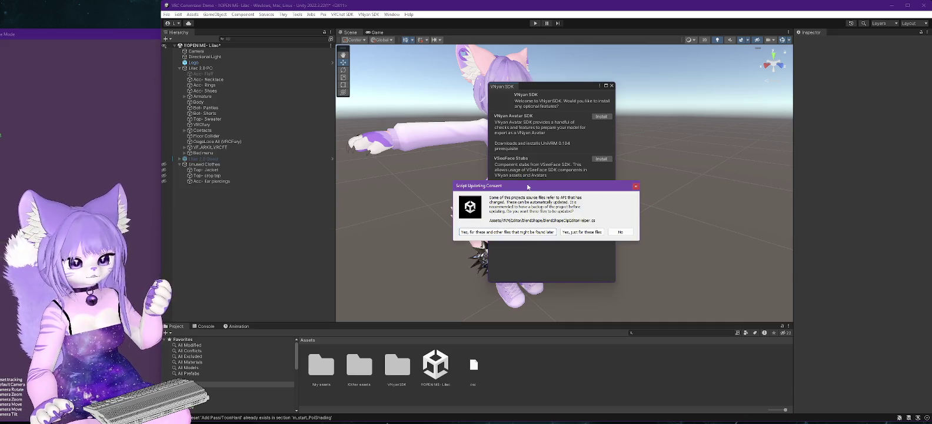
click(532, 231)
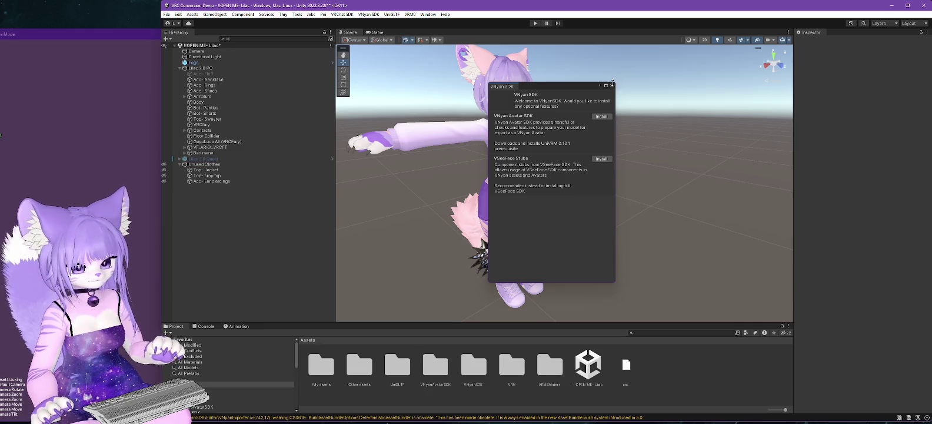
click(612, 86)
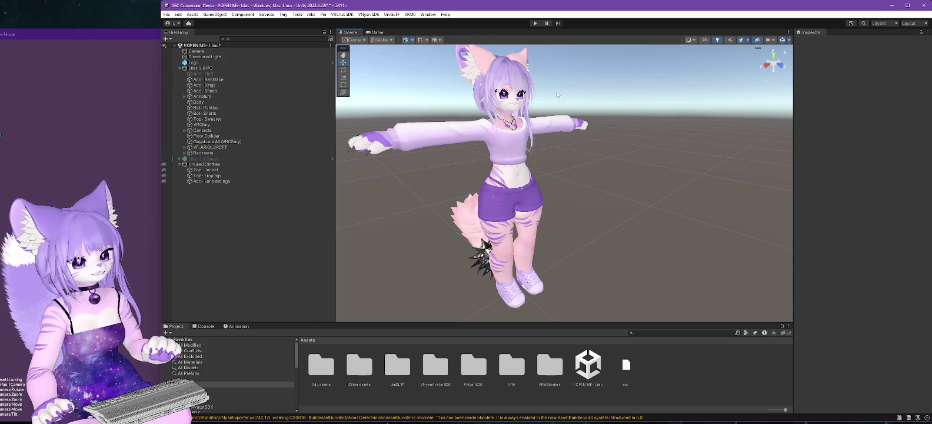
Open the VNyan Avatar Setup Tool and assign Lilac 2.0 PC to it.
click(199, 70)
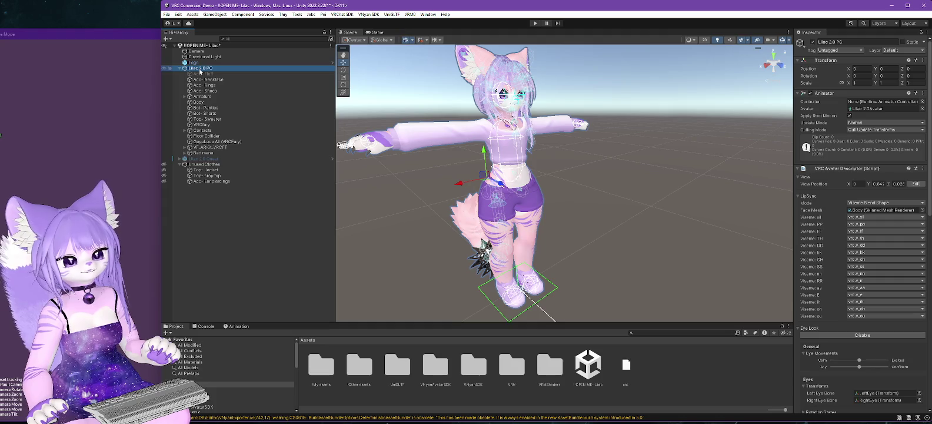
click(369, 14)
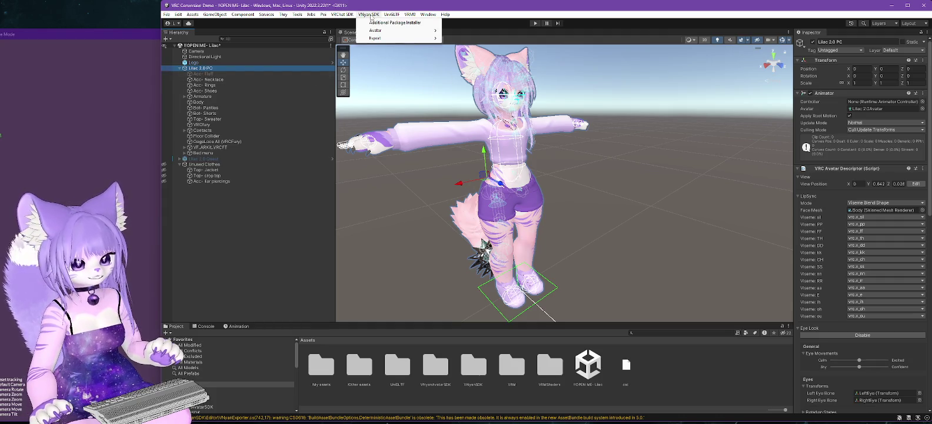
mouse_move(406, 30)
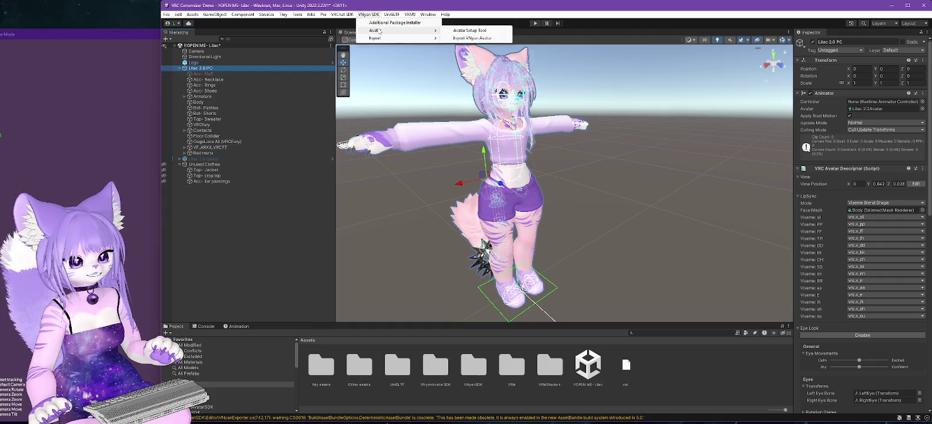
click(471, 31)
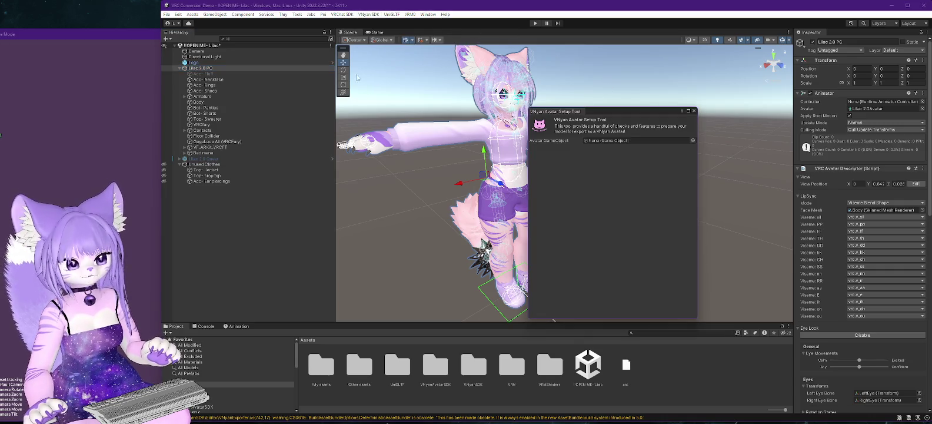
drag(200, 68, 618, 142)
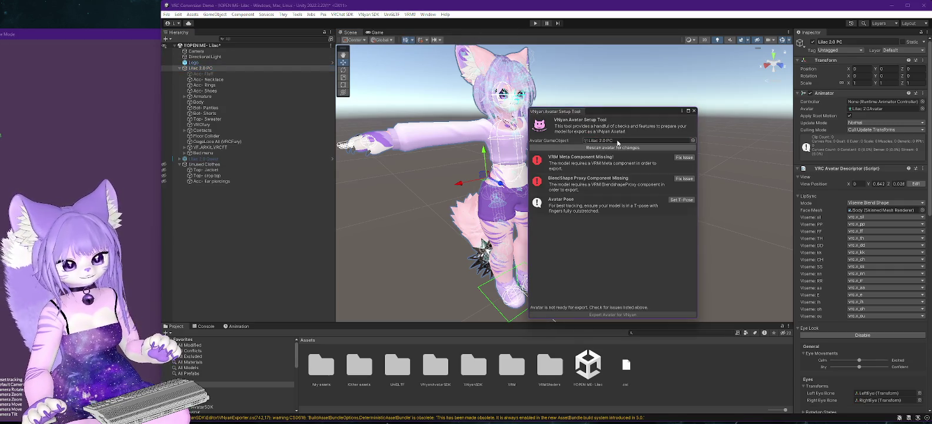
drag(619, 110, 640, 68)
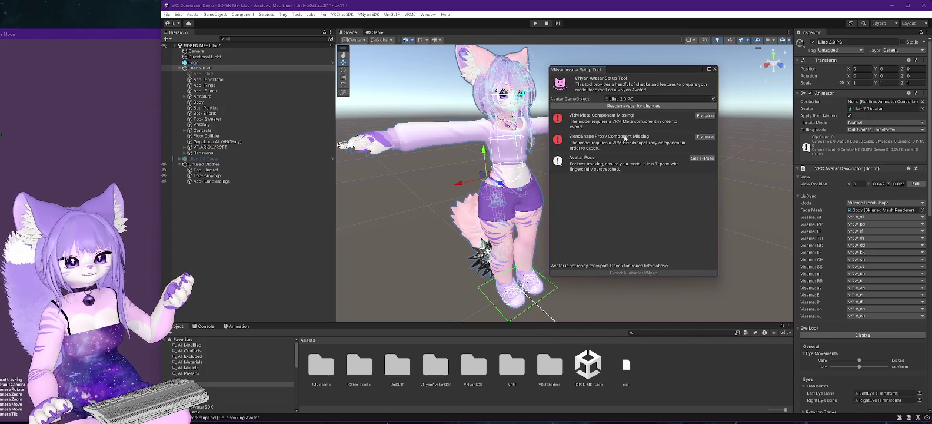
Add the missing VRM meta and blendshape proxy, then set the avatar to T-pose.
click(704, 116)
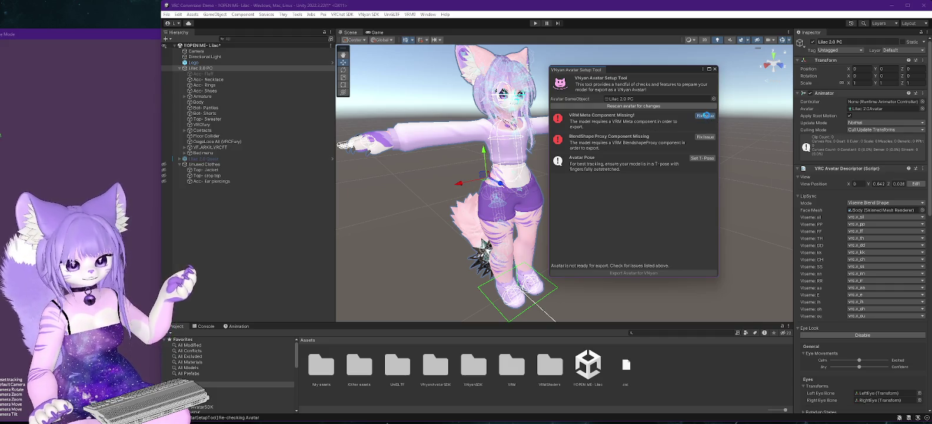
click(705, 136)
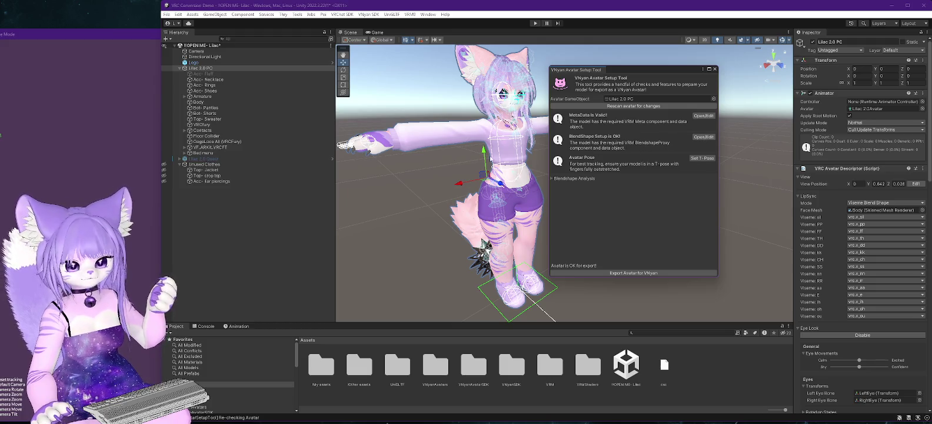
click(707, 160)
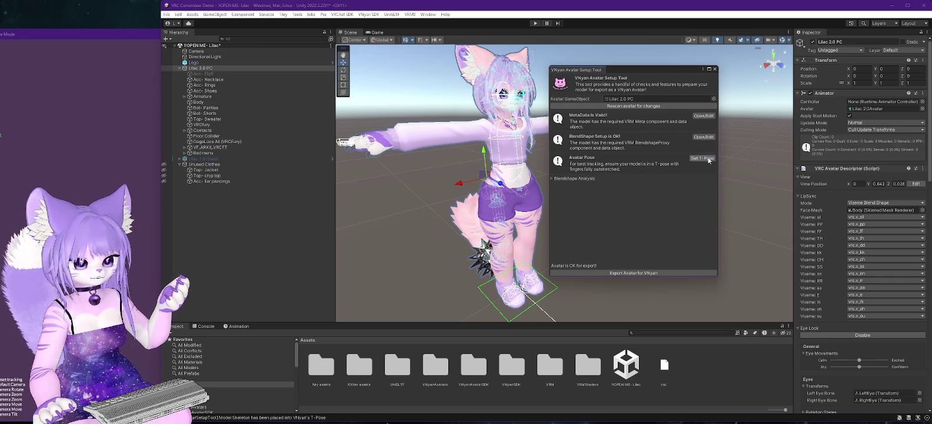
Review the Blendshape Analysis sections: general info, basic preset clips and lip-sync visemes.
click(552, 179)
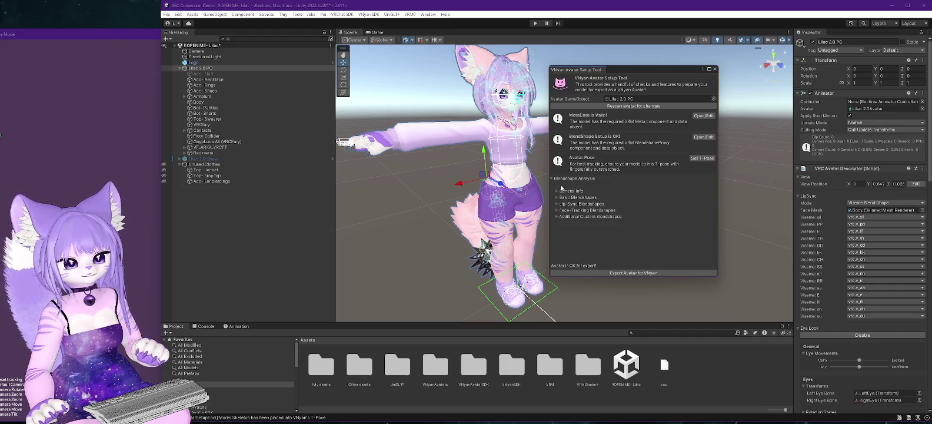
click(557, 192)
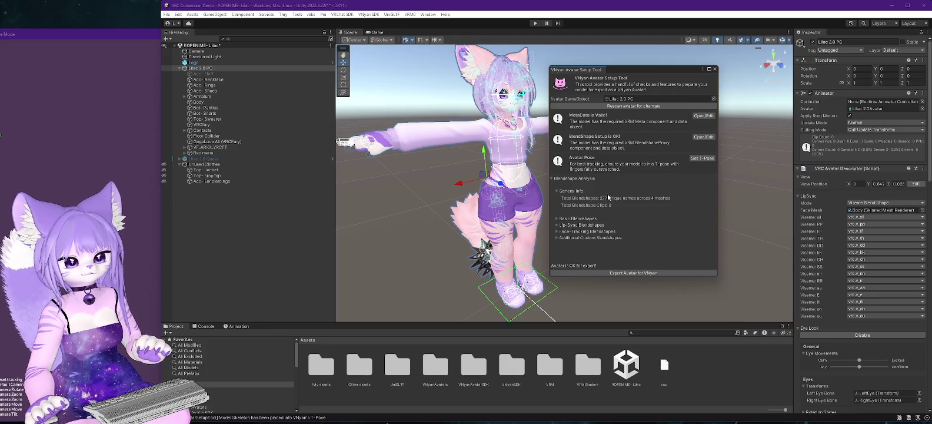
click(557, 192)
click(558, 197)
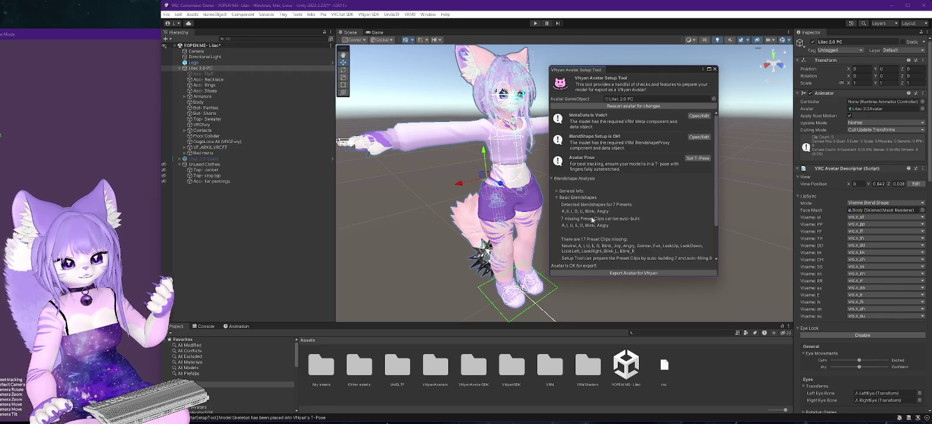
scroll(632, 211, down, 2)
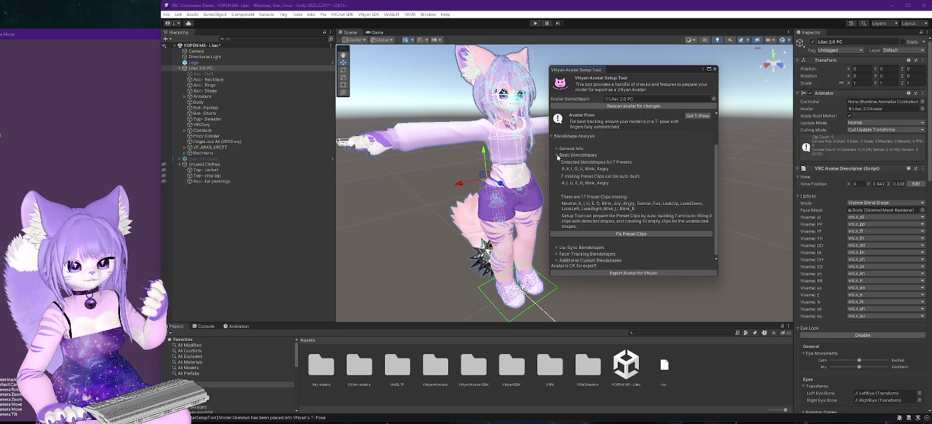
click(557, 156)
click(556, 204)
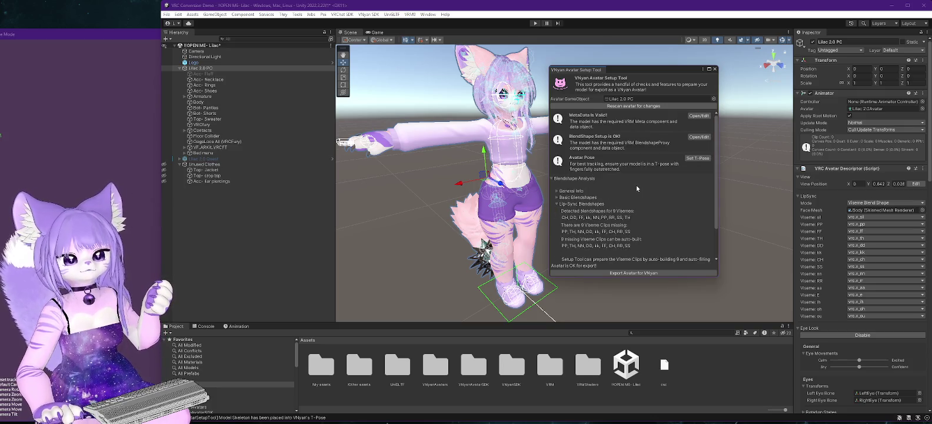
scroll(635, 186, down, 3)
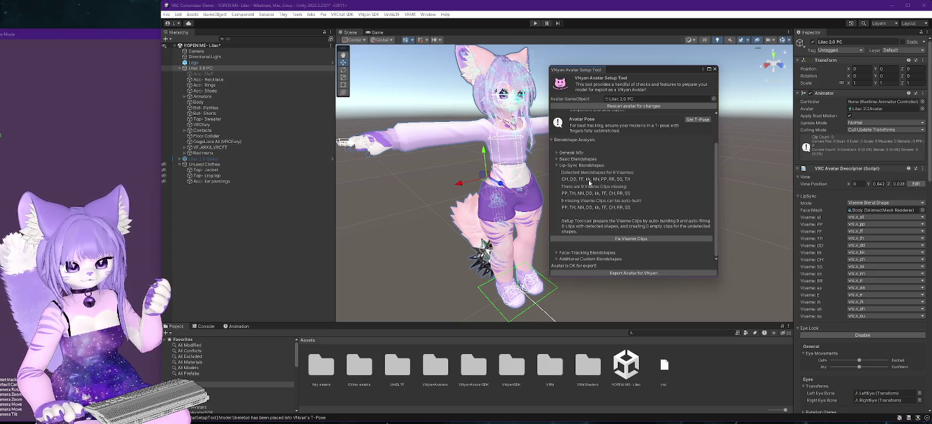
click(557, 159)
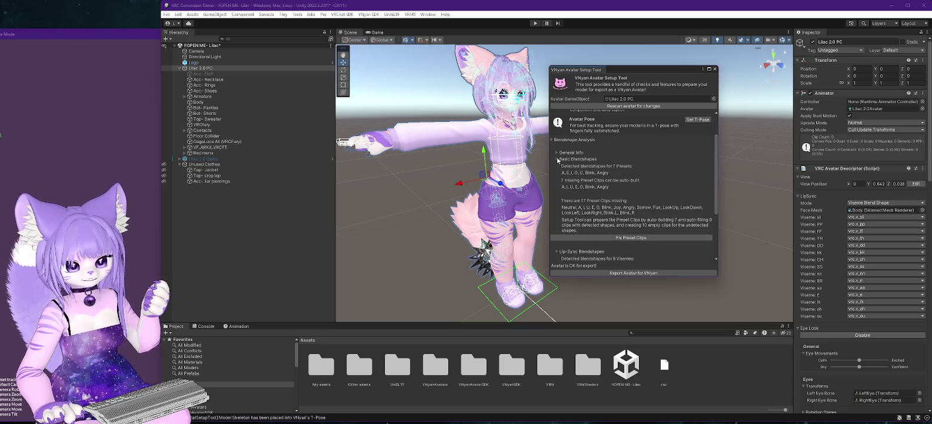
Build the missing preset and ARKit face-tracking clips, then close the setup tool.
click(636, 237)
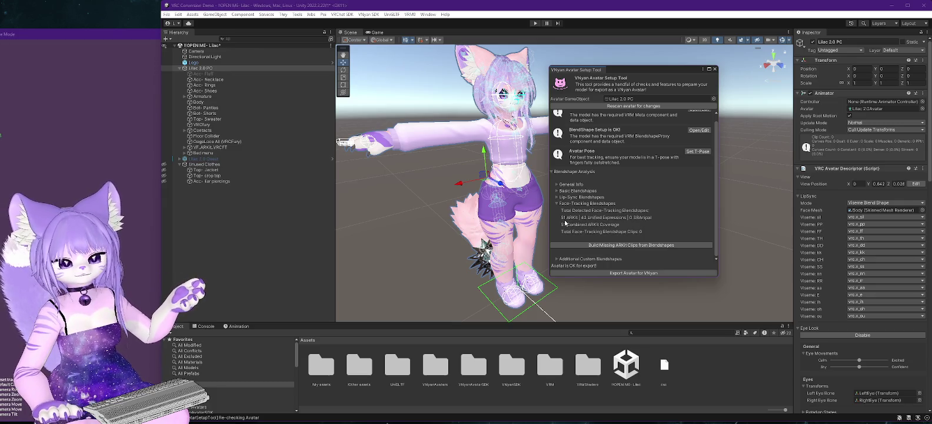
click(636, 244)
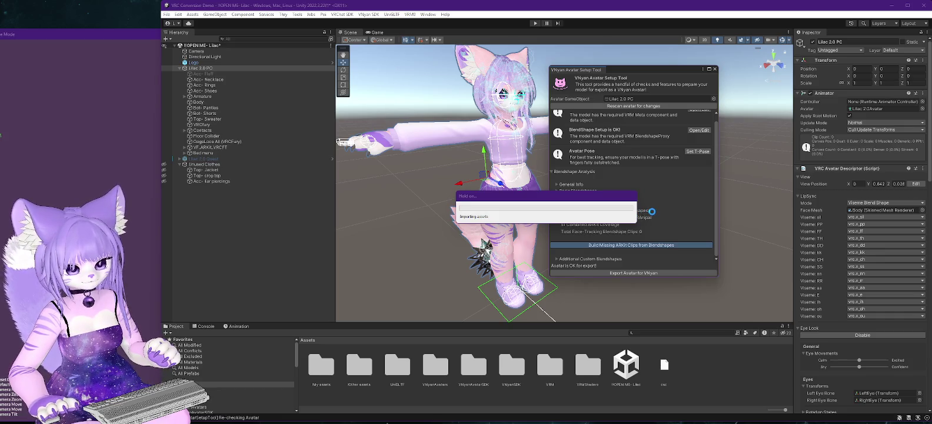
click(556, 211)
click(557, 216)
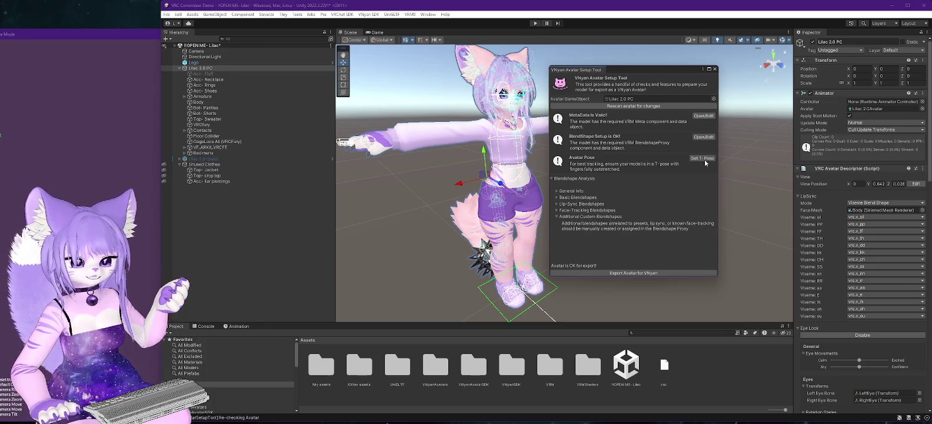
click(715, 69)
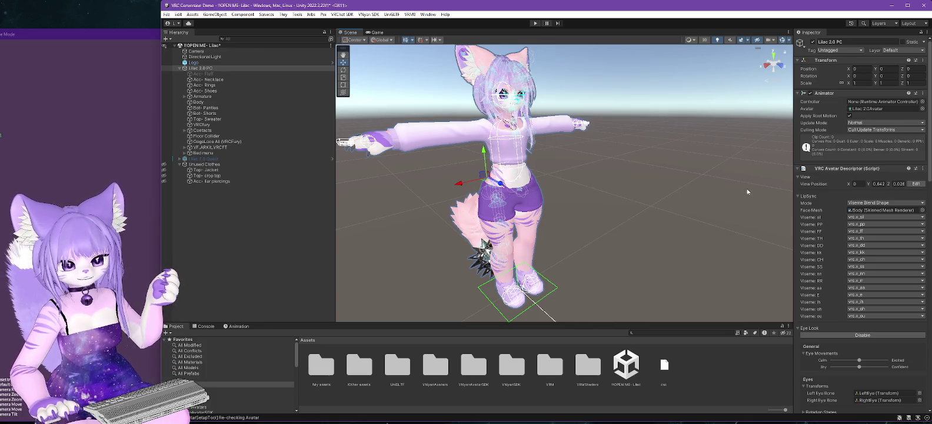
On the Body mesh, expand BlendShapes, widen the Inspector and drag Body.thick toward 100.
click(198, 101)
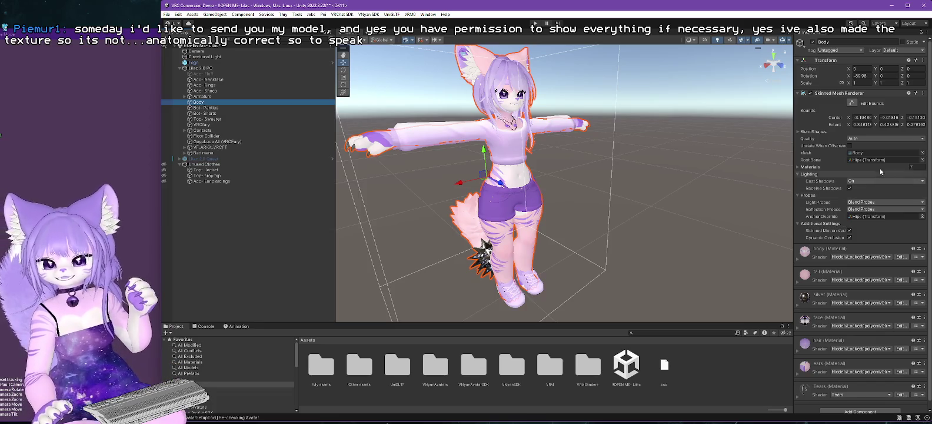
click(798, 132)
drag(794, 146, 737, 153)
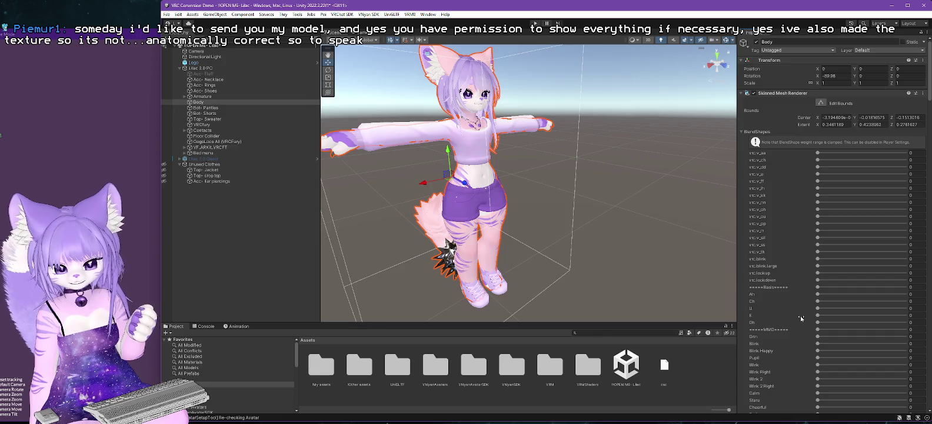
scroll(803, 310, down, 4)
scroll(782, 308, down, 7)
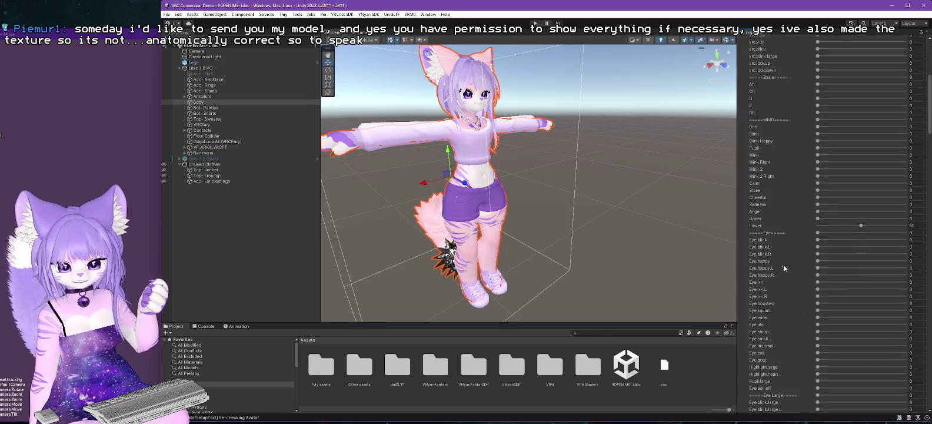
scroll(779, 245, down, 7)
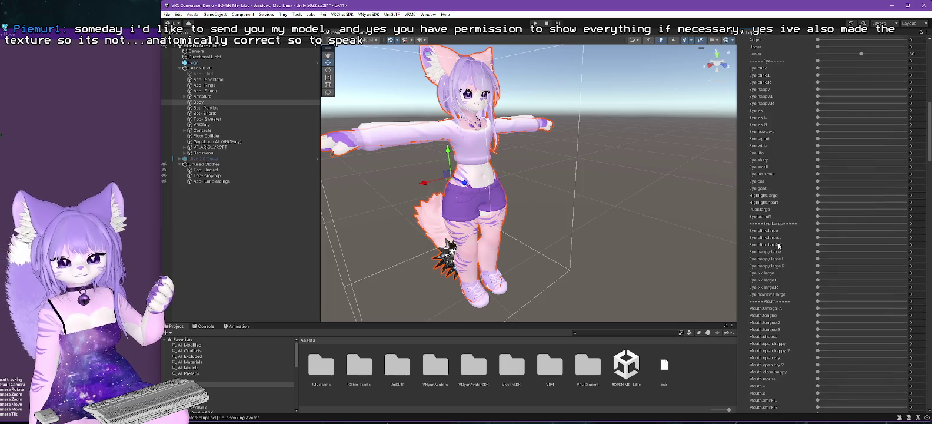
scroll(779, 245, down, 8)
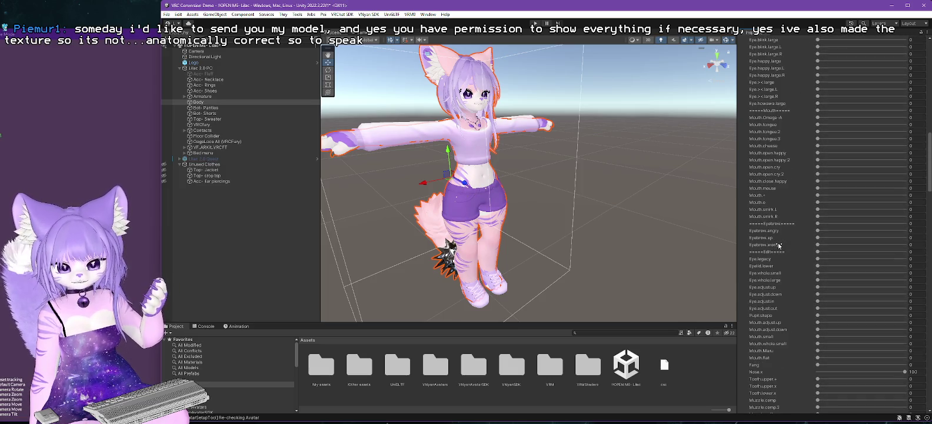
scroll(788, 222, down, 6)
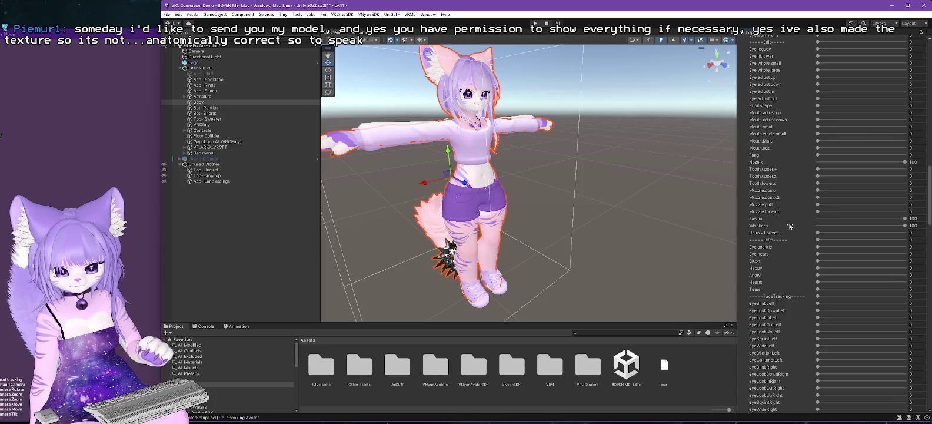
scroll(789, 225, down, 20)
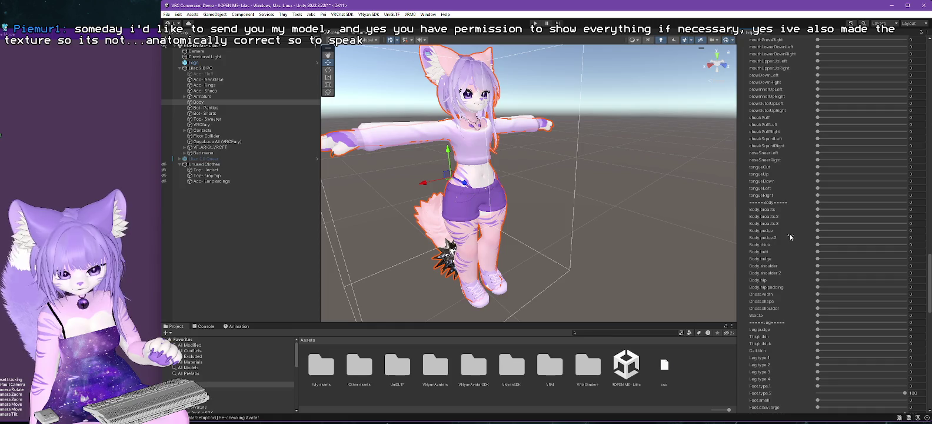
scroll(790, 237, down, 2)
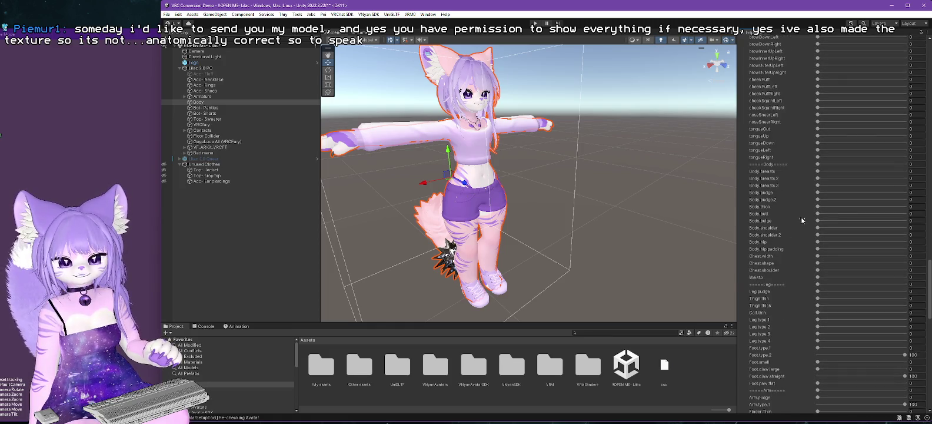
click(817, 171)
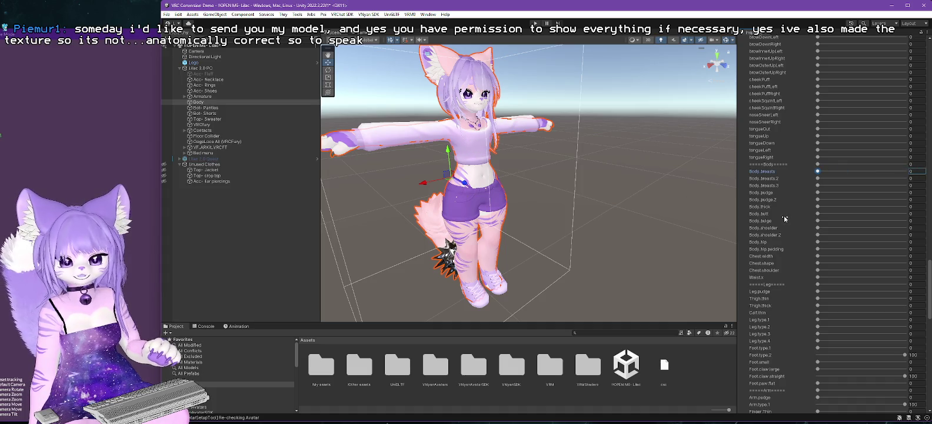
mouse_move(818, 207)
mouse_down()
mouse_move(906, 207)
mouse_move(790, 208)
mouse_move(928, 197)
mouse_move(829, 203)
mouse_move(815, 207)
mouse_move(923, 201)
mouse_move(806, 216)
mouse_up()
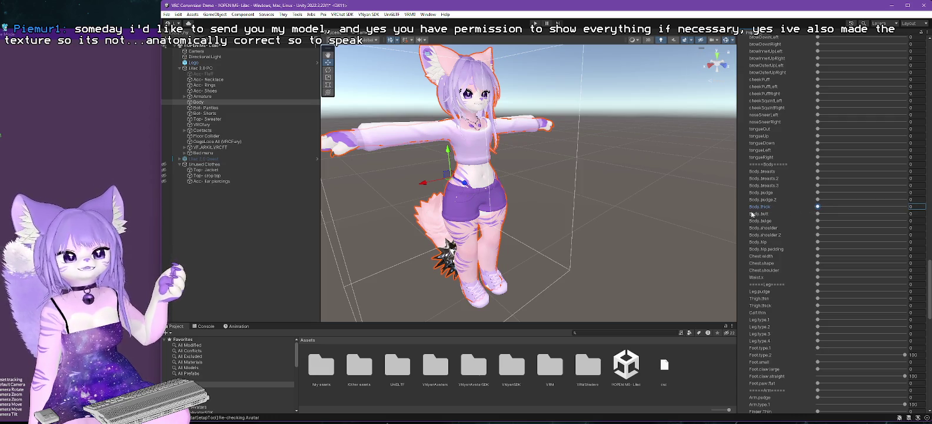
click(207, 120)
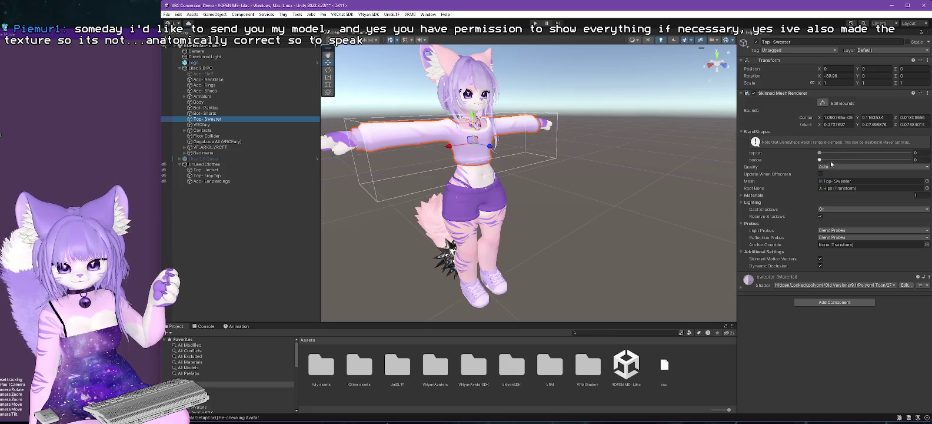
Set the sweater's booba blendshape and the Body mesh's Body.breasts blendshape to 100.
drag(819, 160, 909, 160)
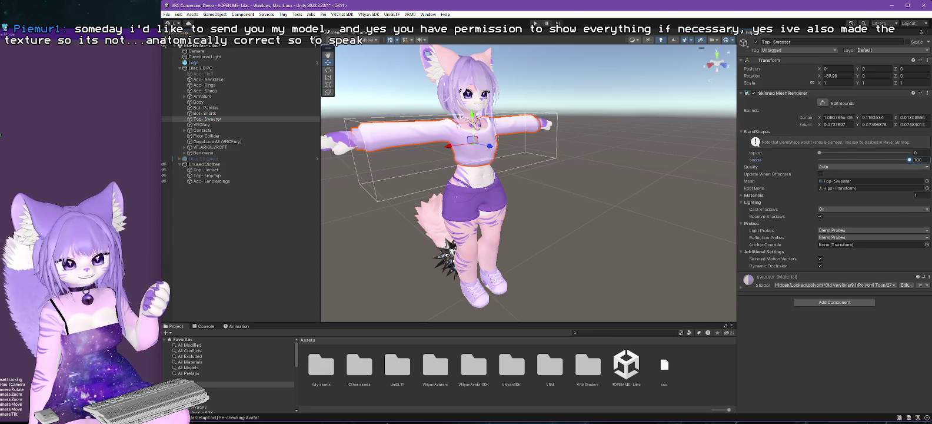
click(198, 103)
scroll(852, 225, down, 5)
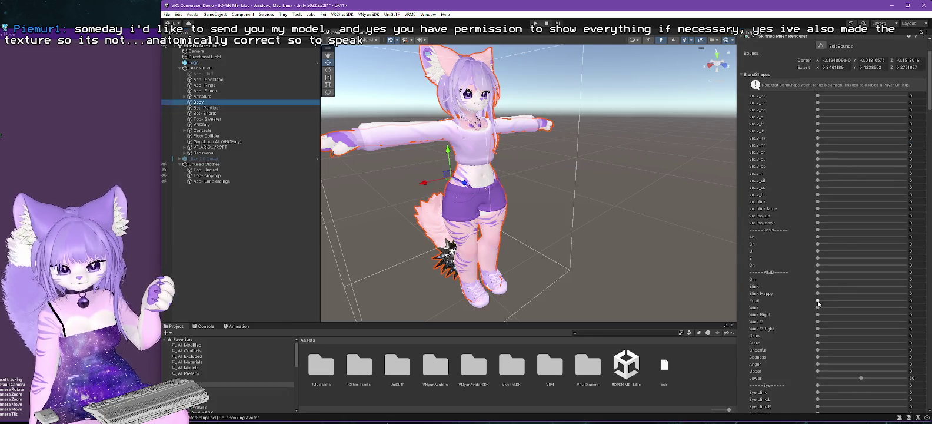
scroll(821, 306, down, 15)
scroll(826, 312, down, 7)
scroll(815, 277, down, 8)
scroll(814, 276, down, 20)
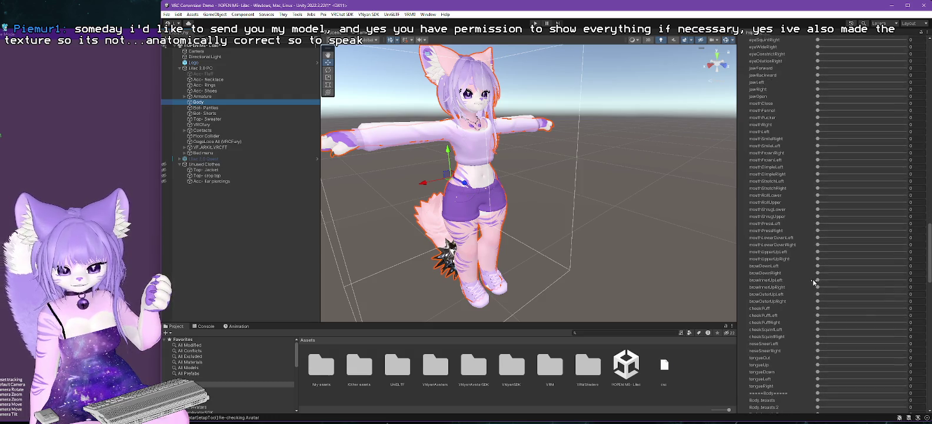
drag(818, 304, 904, 304)
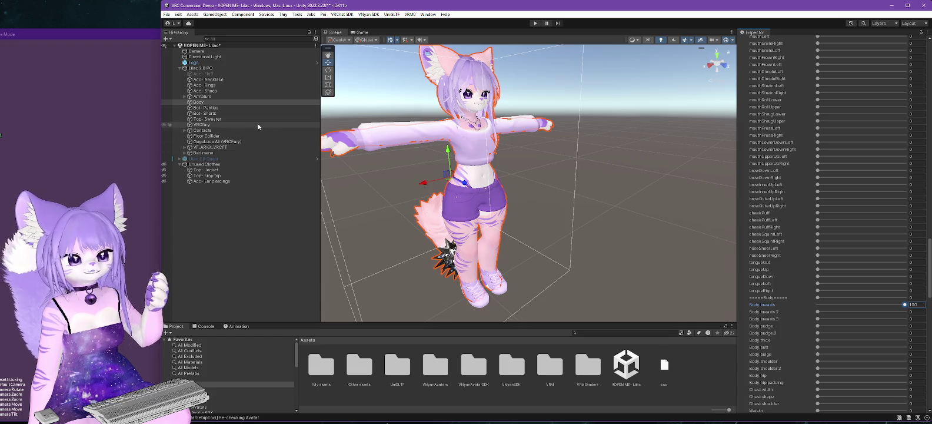
click(235, 113)
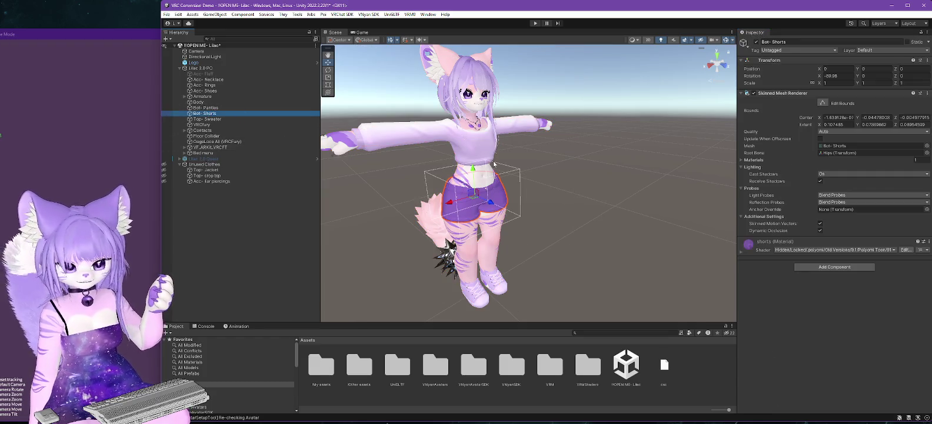
Check the Bot- Shorts material list, then switch to Firefox showing the xkcd Standards comic.
click(746, 160)
click(741, 160)
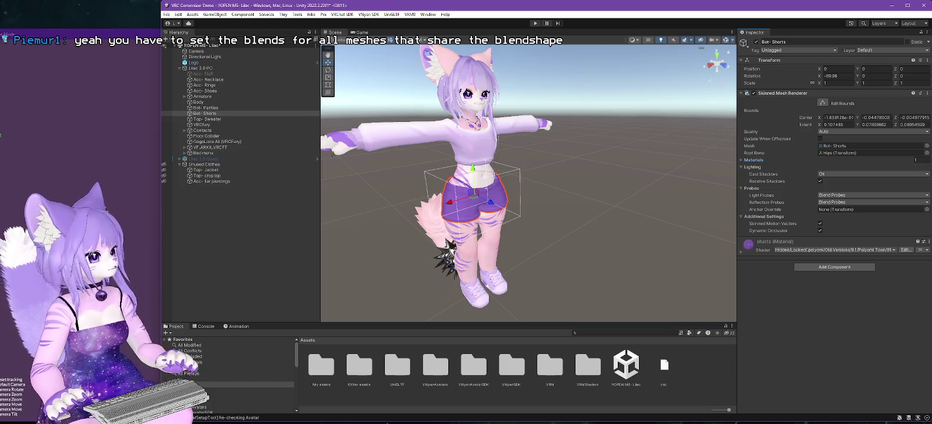
key(alt+Tab)
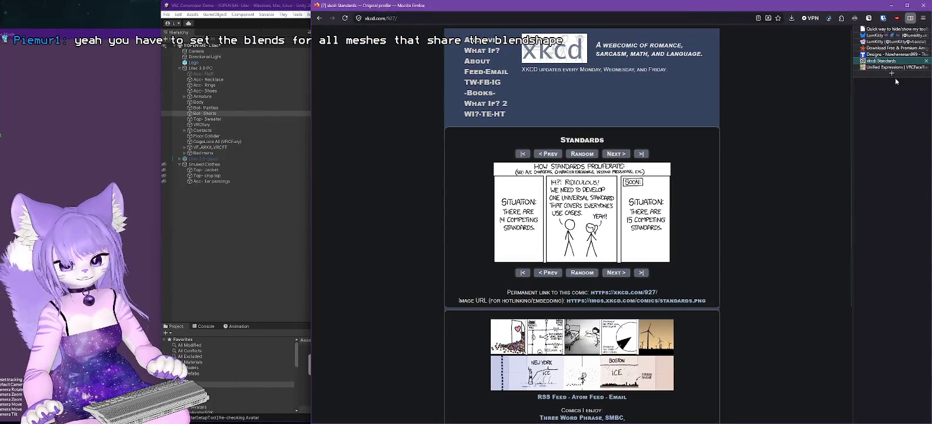
Search the web for 'deira neo' and open the Deira Neo VRChat Base Gumroad page.
click(896, 73)
text(deir)
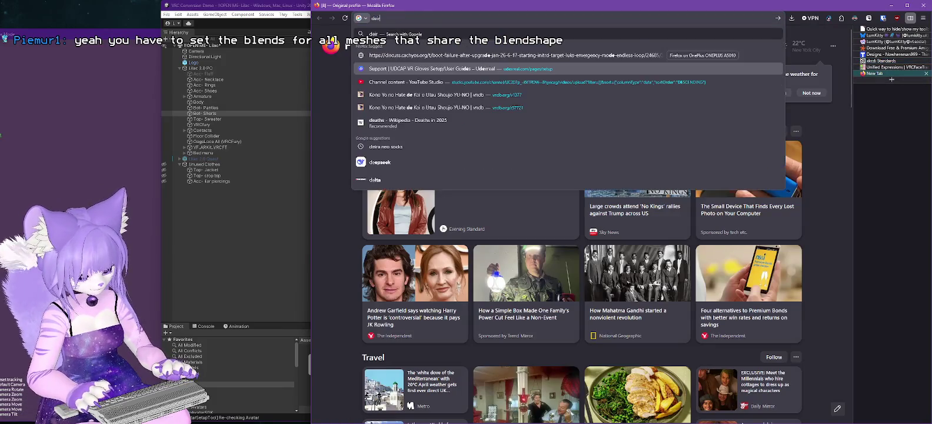
text(a neo)
key(Return)
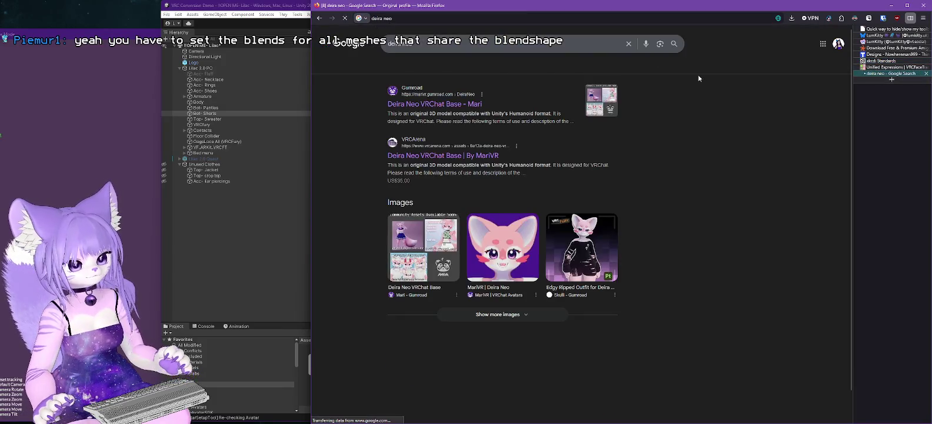
click(441, 106)
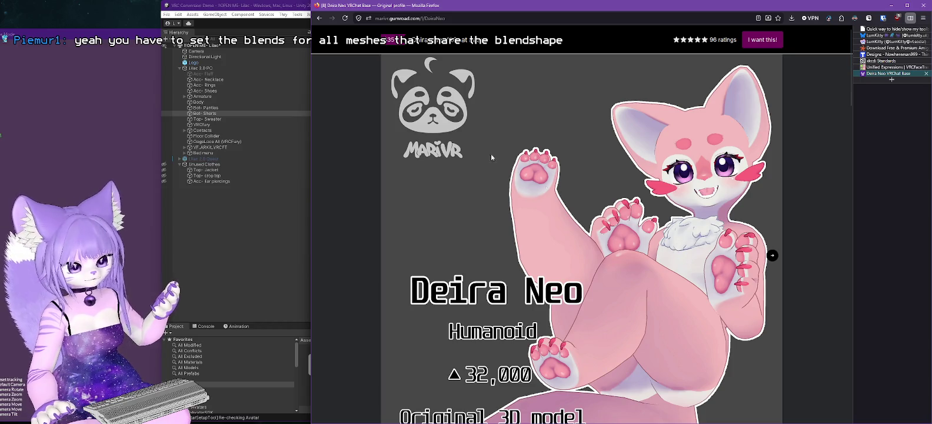
click(501, 19)
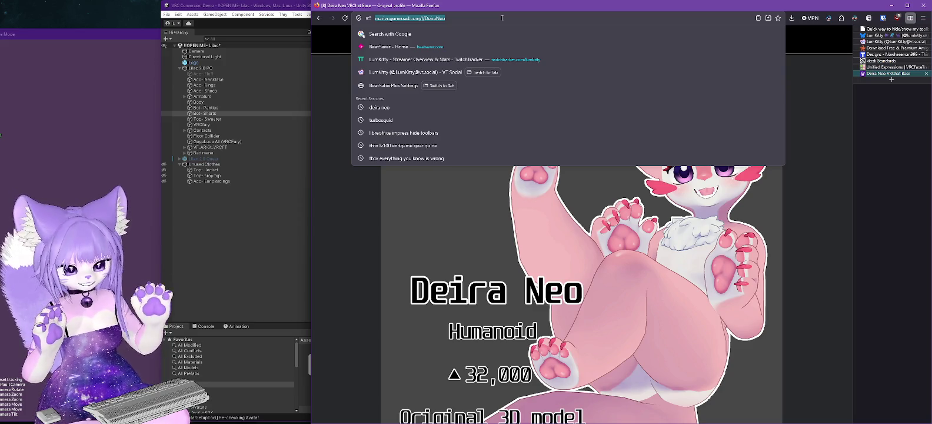
Search Google for 'deira neo assets' and briefly visit the Nexyy listing.
click(507, 19)
key(ctrl+a)
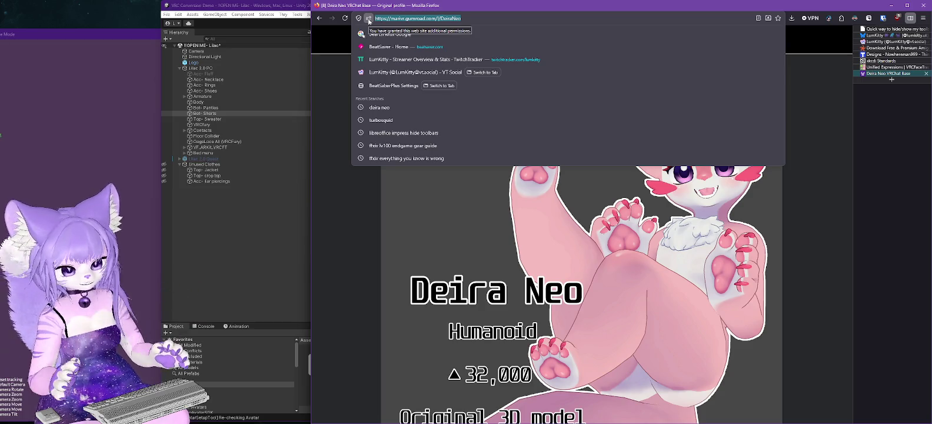
text(deira)
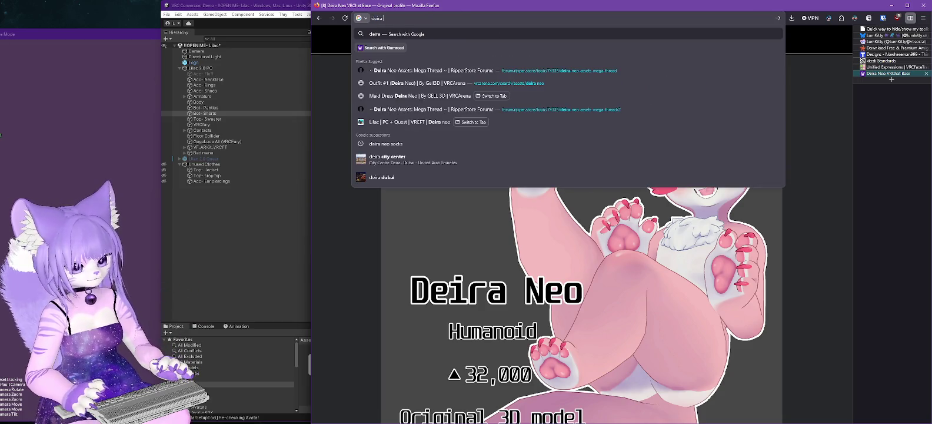
text( neo assets)
key(Return)
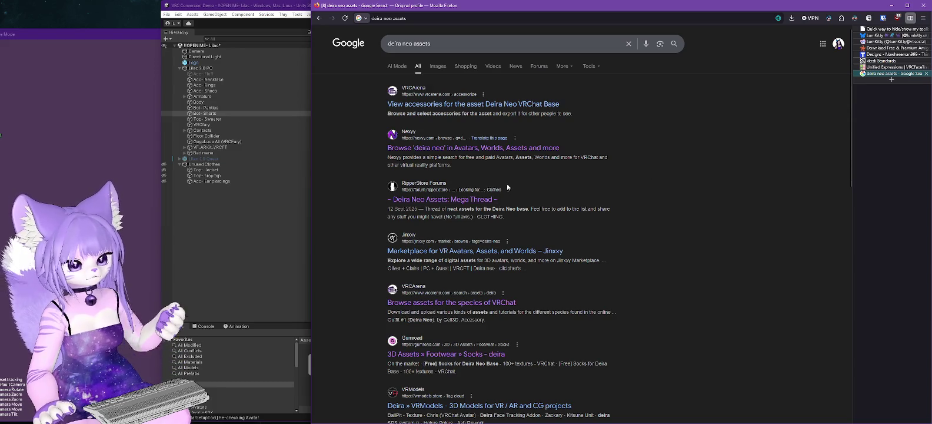
triple_click(504, 44)
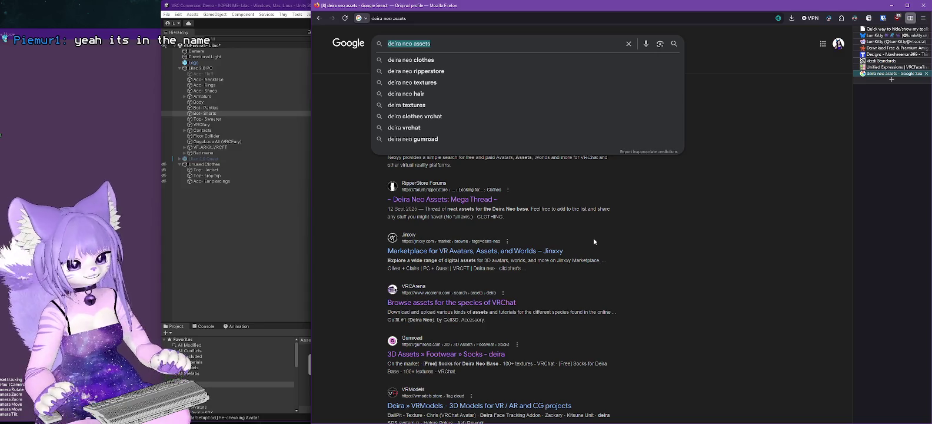
key(Escape)
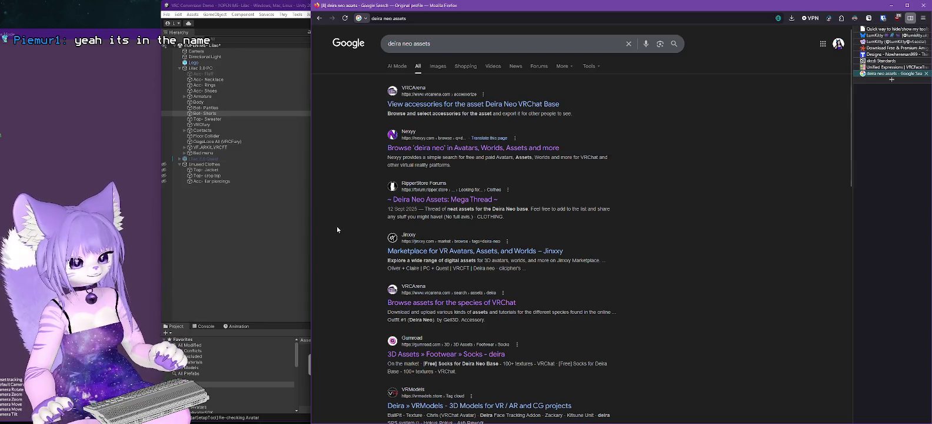
click(428, 152)
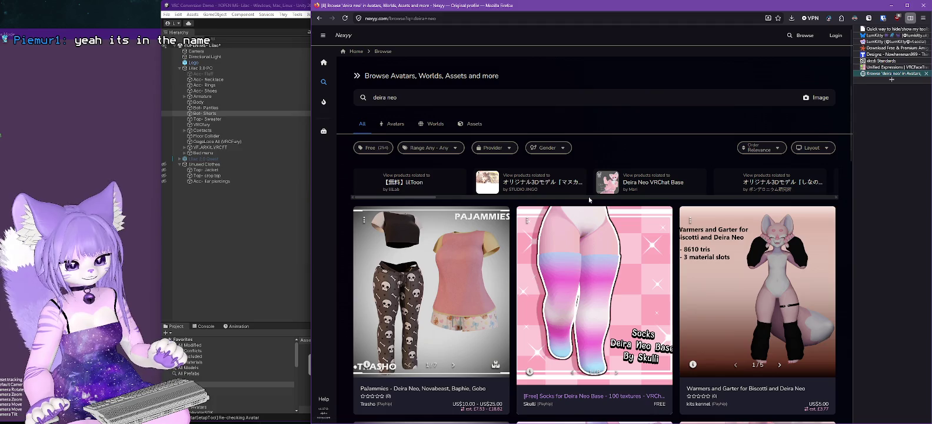
click(318, 18)
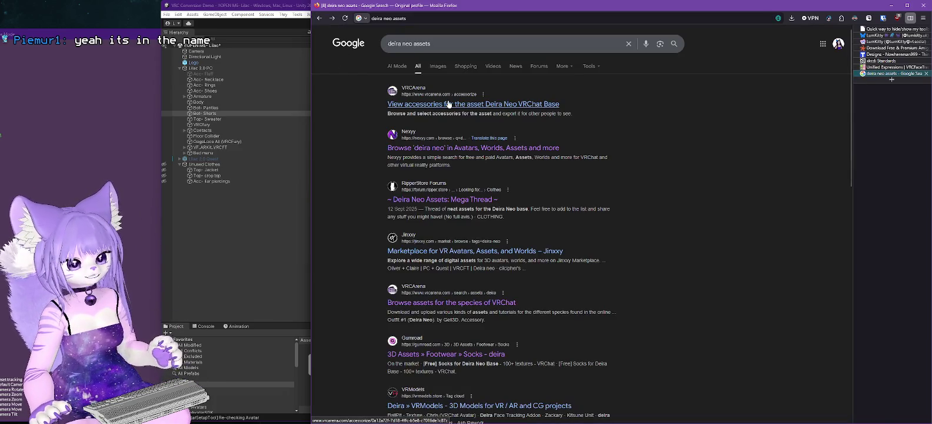
Replace the search query with 'trasho valley times' and run it.
scroll(483, 282, down, 2)
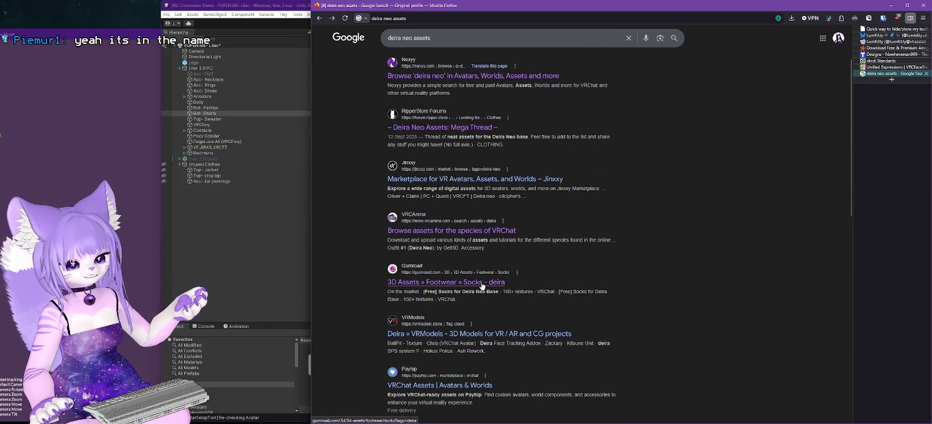
scroll(483, 286, down, 2)
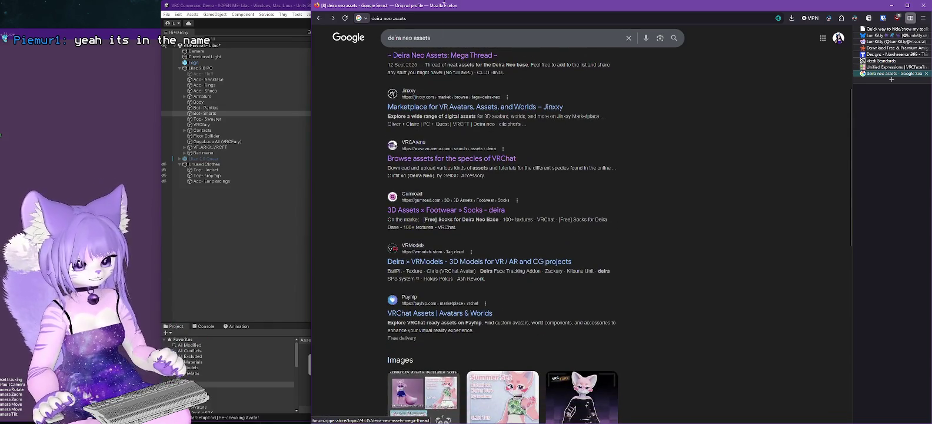
click(450, 43)
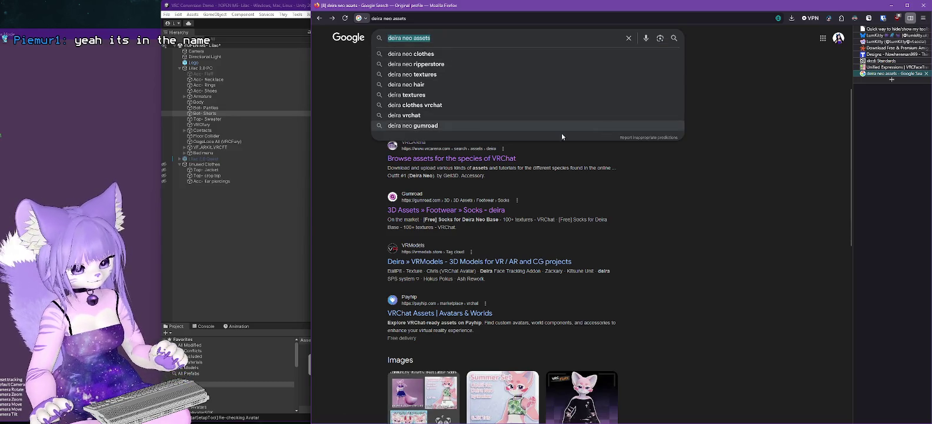
click(334, 208)
drag(431, 37, 349, 39)
text(t)
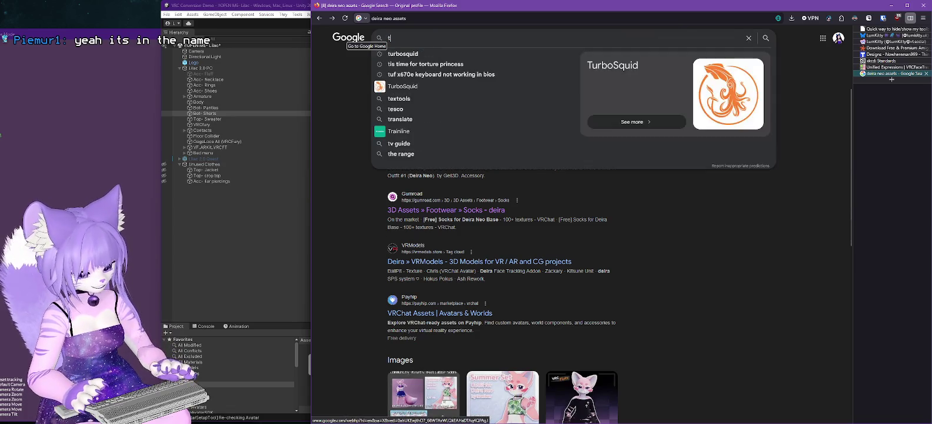
text(rasho va)
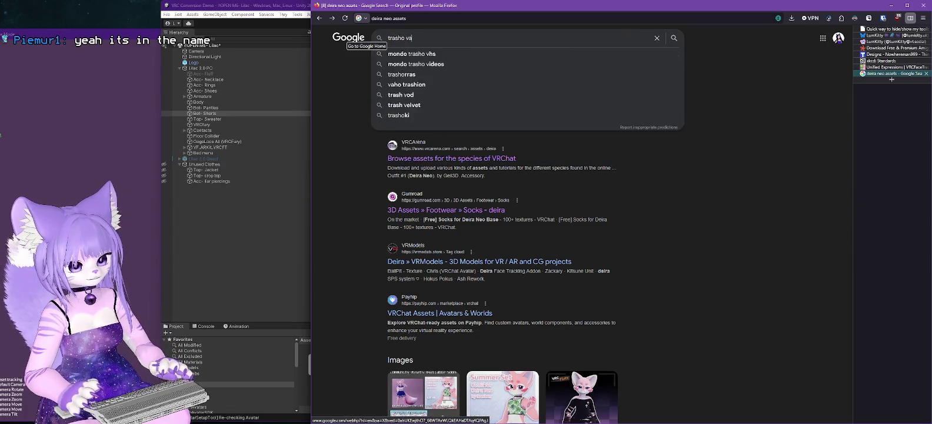
text(lley times)
key(Return)
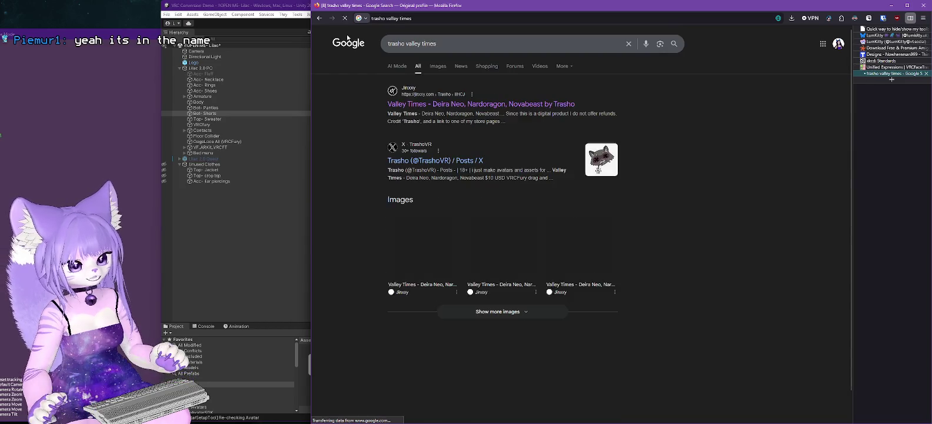
View the Jinxxy Valley Times page and account Inventory, then minimise Firefox.
click(446, 106)
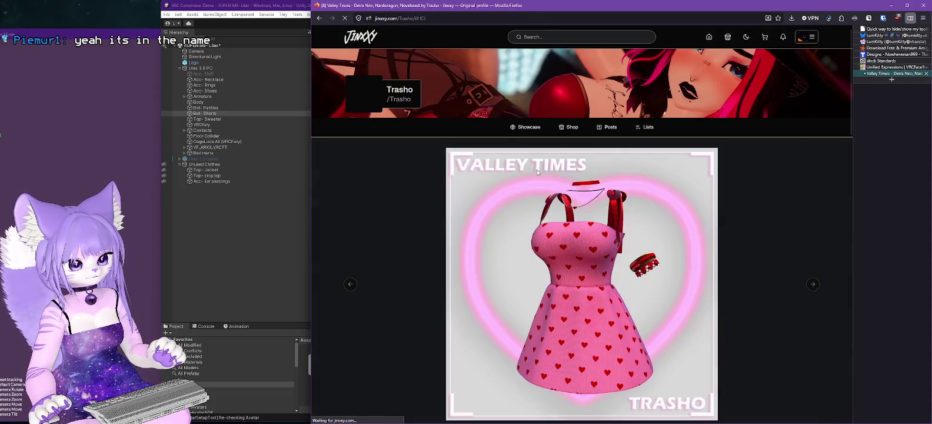
scroll(695, 220, down, 2)
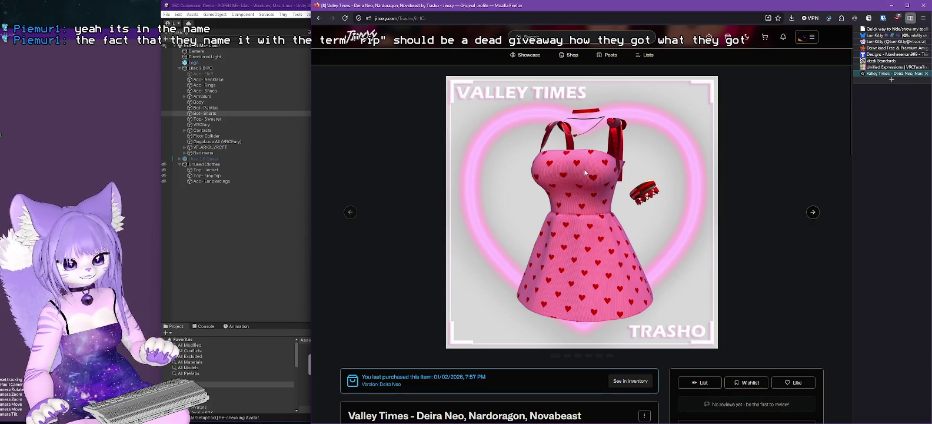
scroll(585, 172, up, 2)
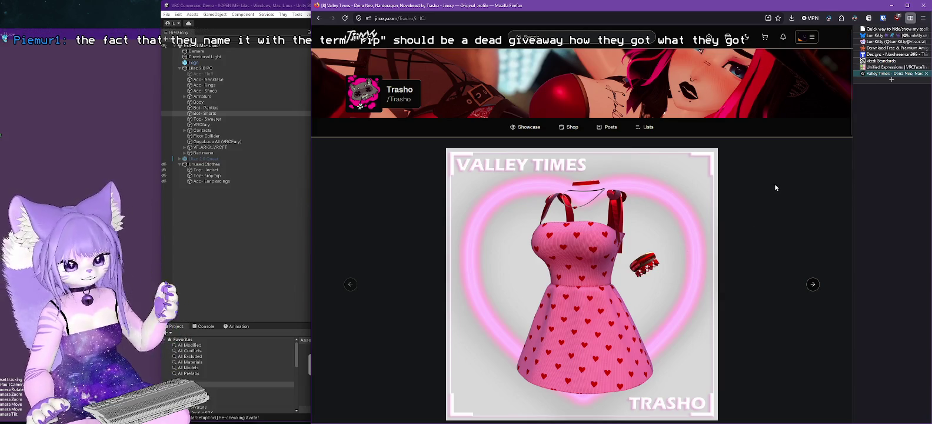
click(813, 38)
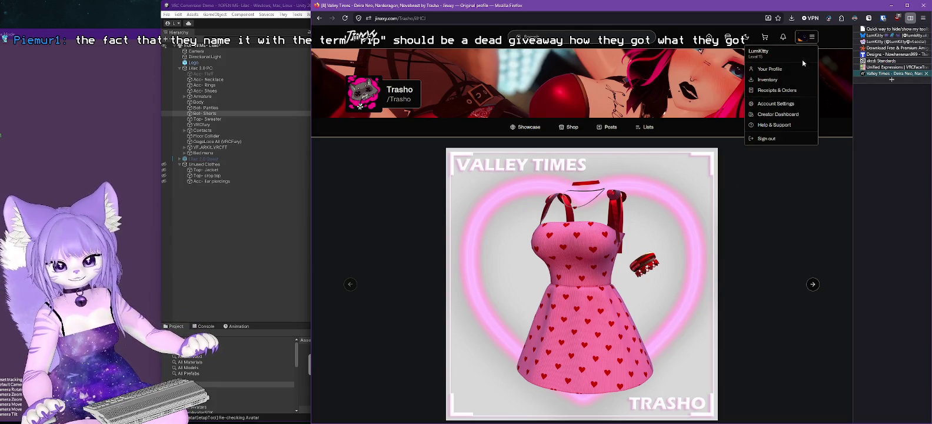
click(771, 79)
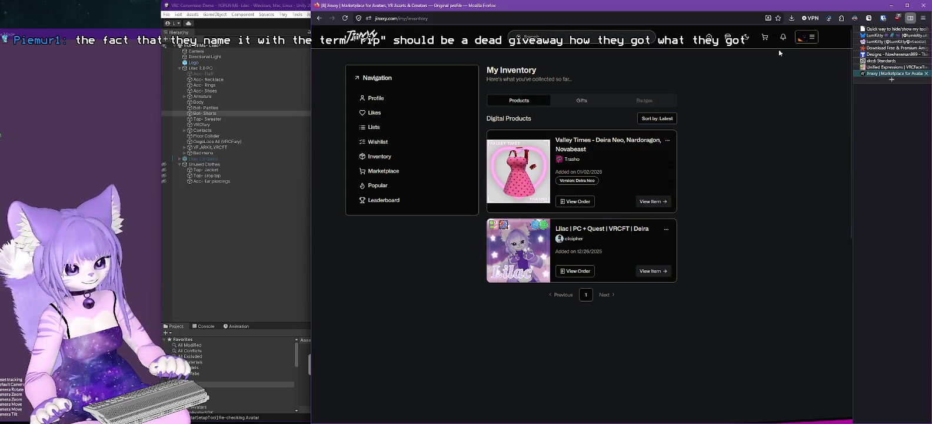
click(892, 8)
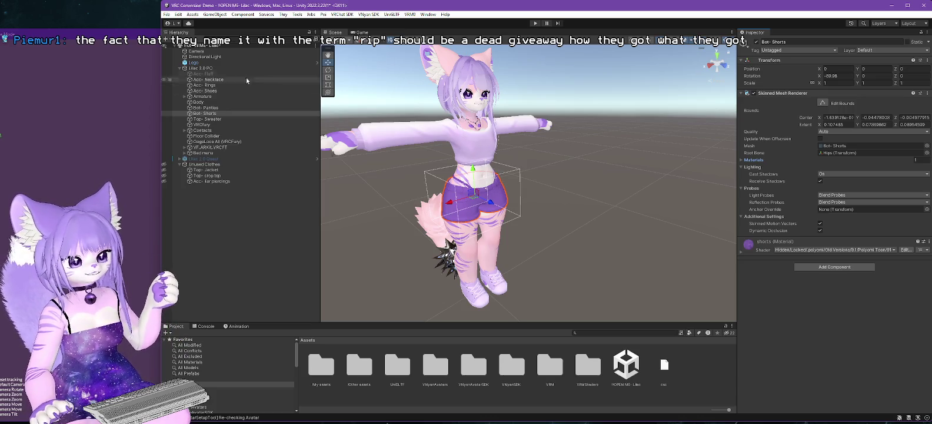
Export Lilac 2.0 PC as 'Lilac 2.0 PC.vsfavatar' into the Models folder and confirm completion.
click(197, 69)
click(369, 14)
mouse_move(380, 30)
click(468, 37)
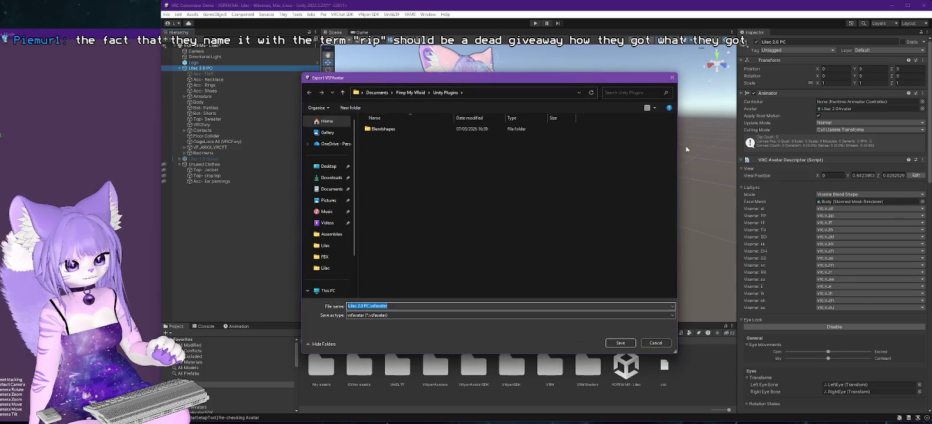
click(410, 92)
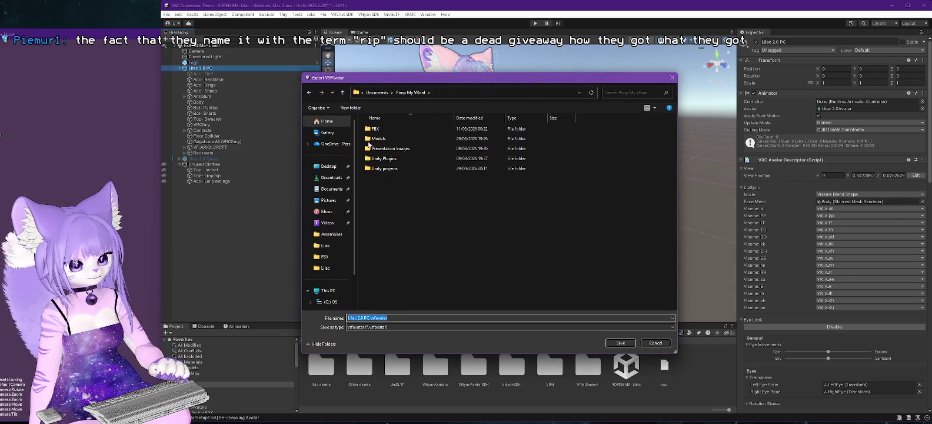
double_click(369, 142)
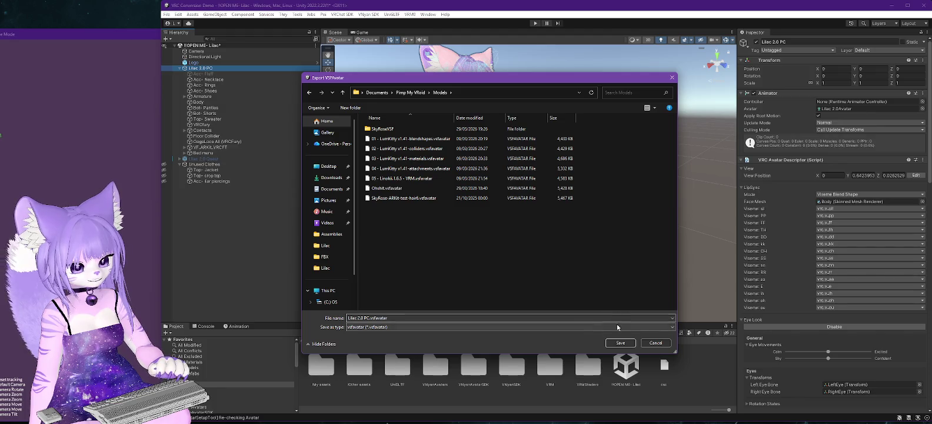
click(622, 343)
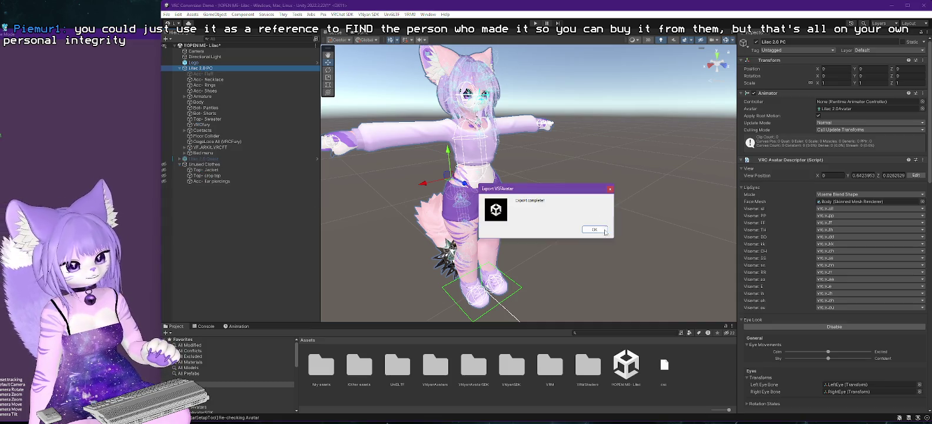
click(605, 231)
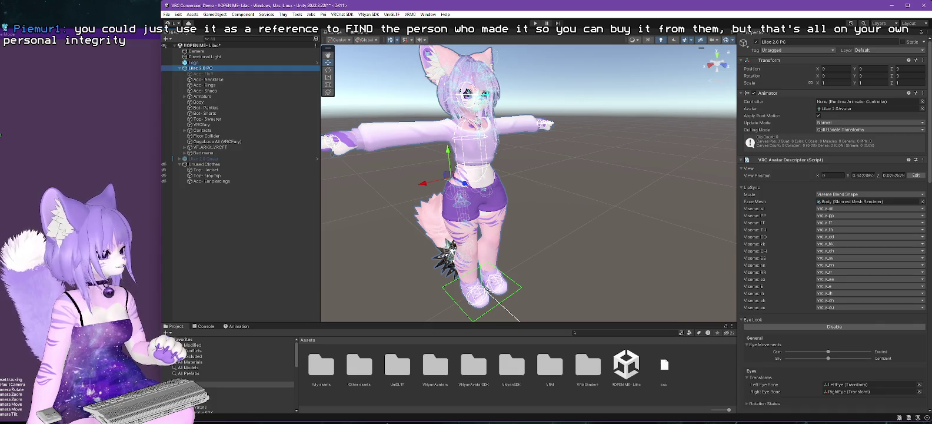
key(alt+Tab)
key(alt+Tab)
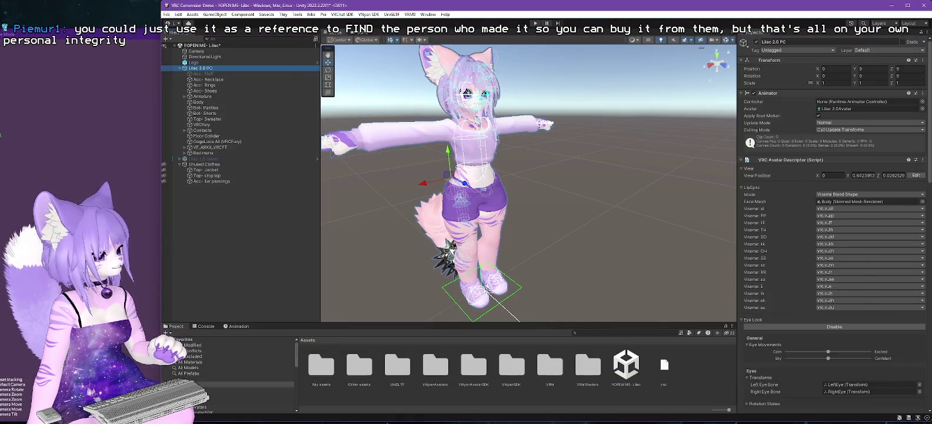
key(alt+Tab)
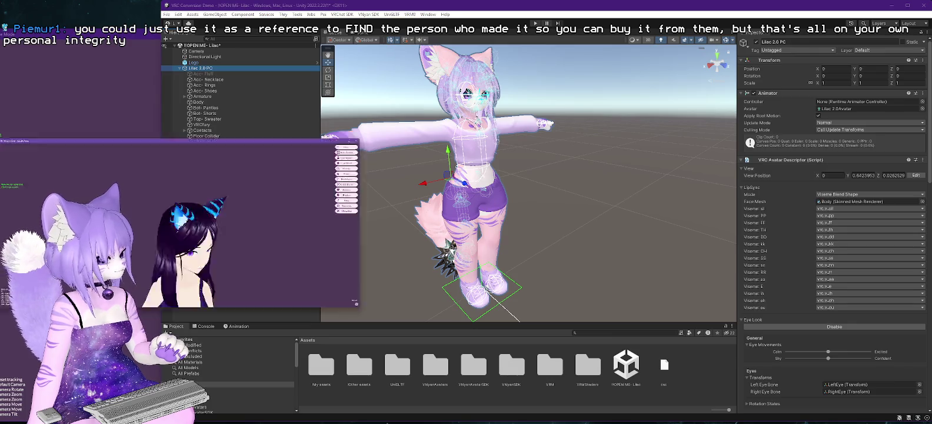
Load the exported Lilac 2.0 .vsfavatar in VNyan, view its side, tail and front, then return to Unity.
key(ctrl+o)
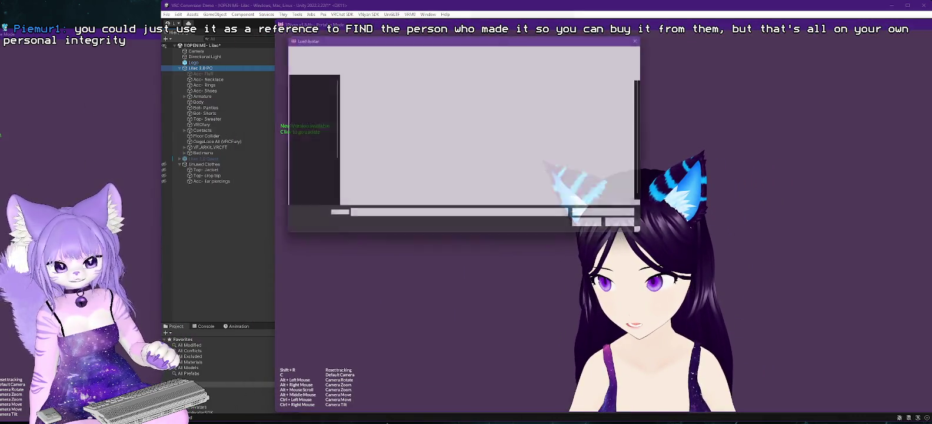
double_click(376, 157)
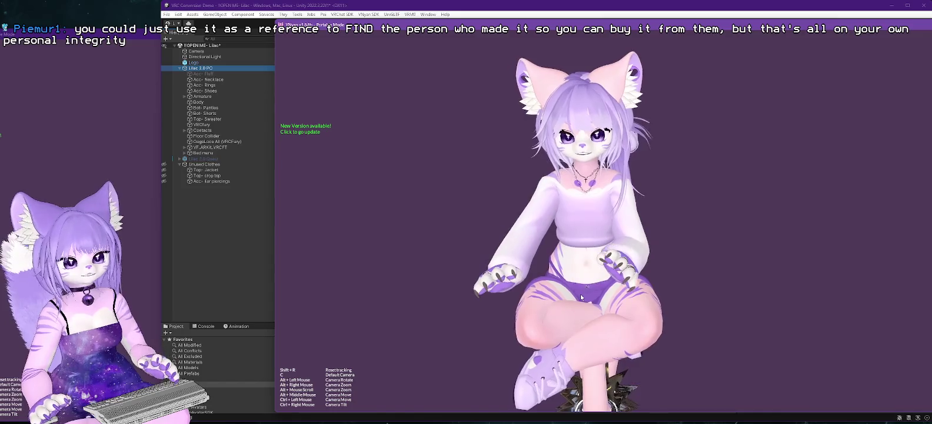
mouse_move(581, 297)
mouse_down()
mouse_move(586, 308)
mouse_move(754, 282)
mouse_up()
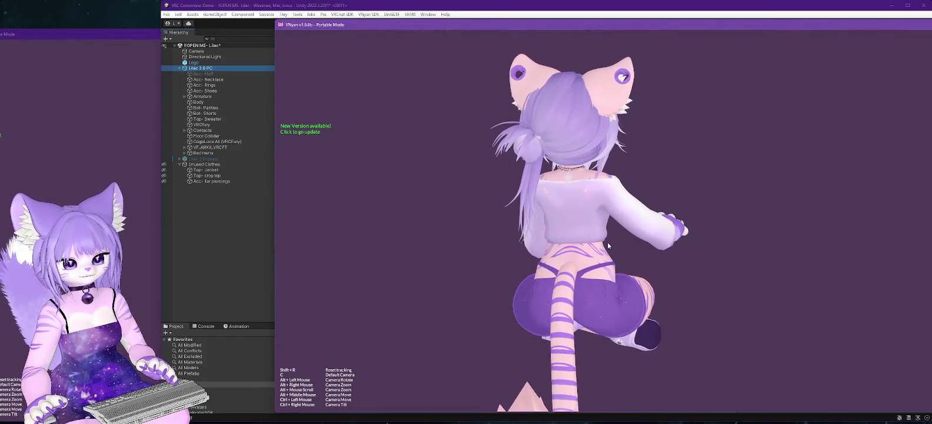
mouse_move(578, 197)
mouse_down()
mouse_move(523, 289)
mouse_move(423, 295)
mouse_up()
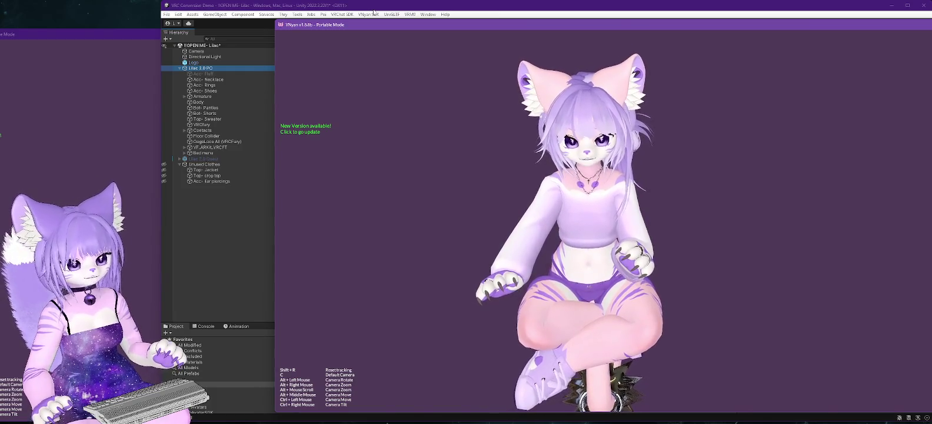
click(372, 10)
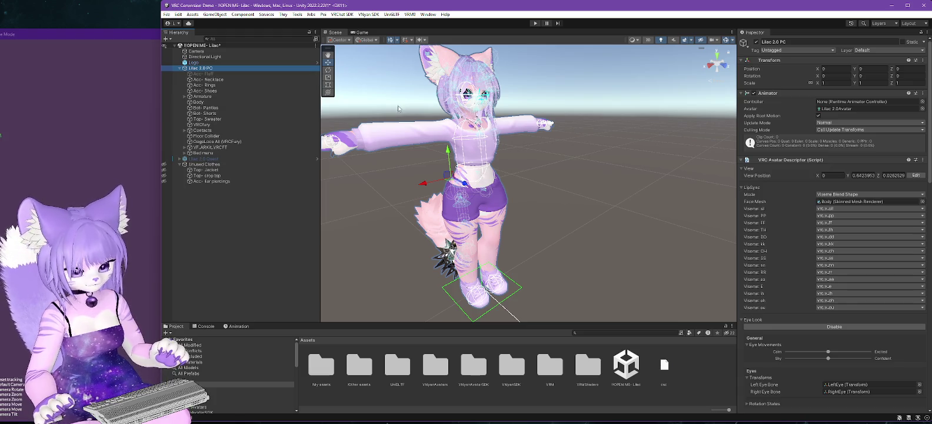
Expand Armature > Hips and select the Belly bone to inspect its VRC Phys Bone.
scroll(453, 143, up, 5)
mouse_move(473, 174)
mouse_down()
mouse_move(657, 180)
mouse_move(588, 172)
mouse_move(569, 188)
mouse_move(581, 194)
mouse_up()
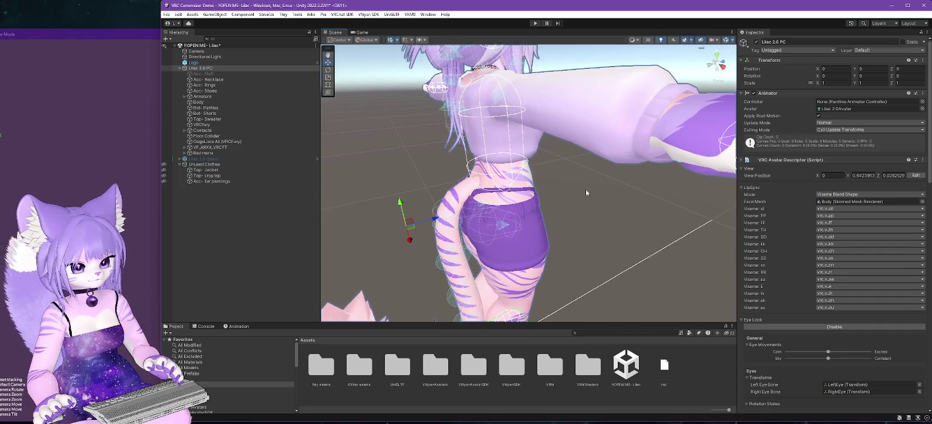
click(185, 96)
click(189, 102)
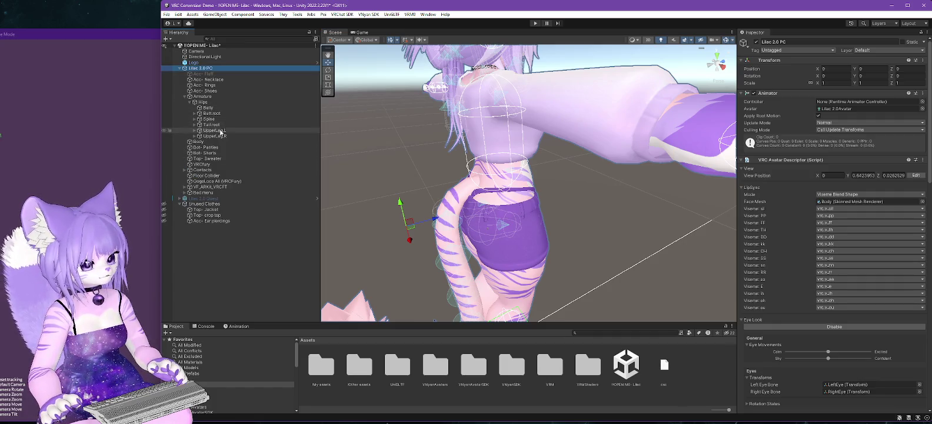
click(206, 109)
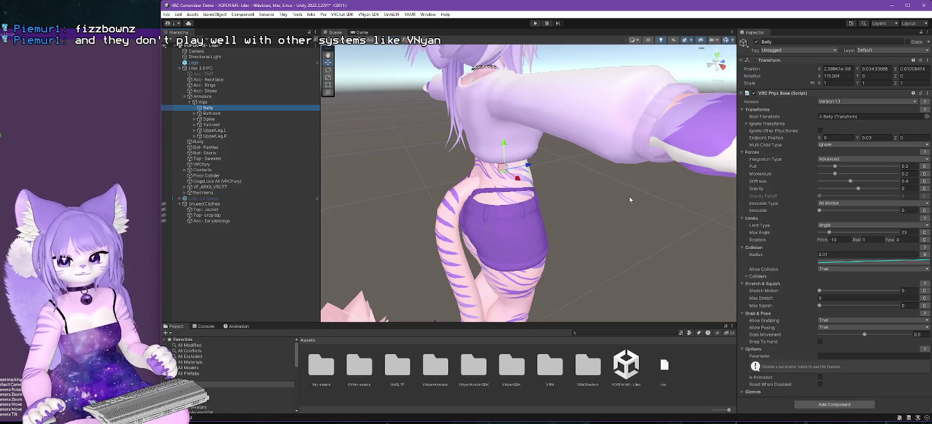
Orbit the Scene view to see the avatar from behind, then select the Lilac 2.0 PC root.
drag(475, 129, 543, 170)
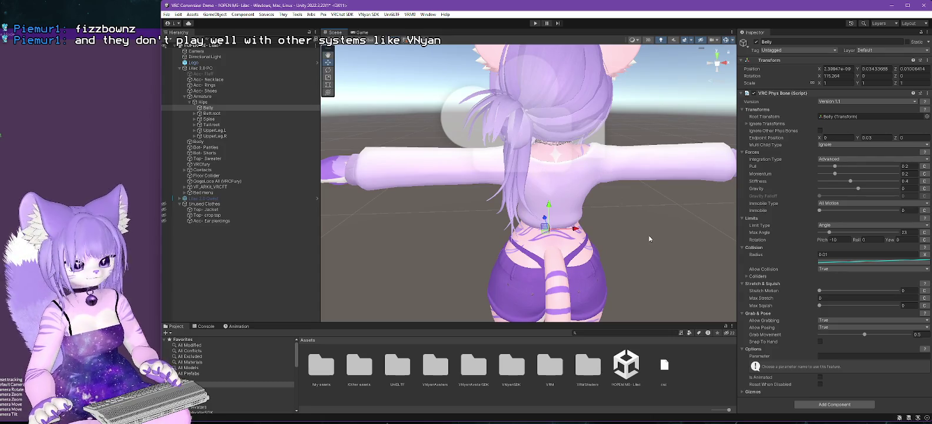
drag(649, 238, 590, 239)
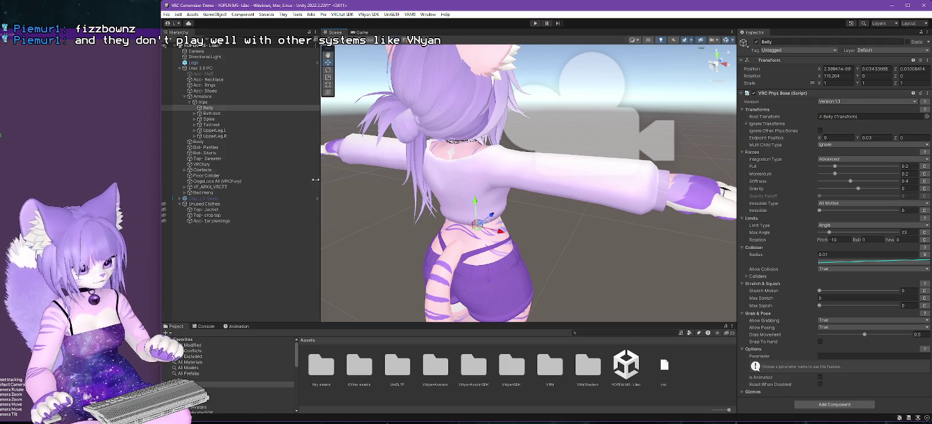
drag(412, 120, 329, 118)
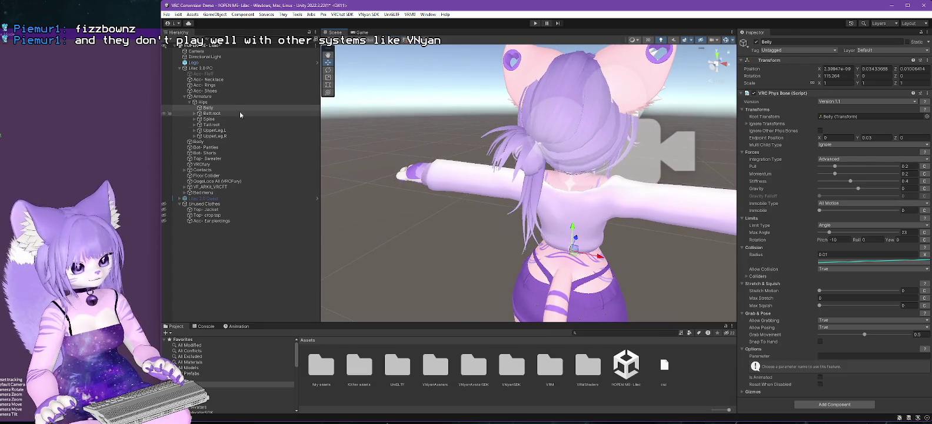
drag(647, 250, 584, 226)
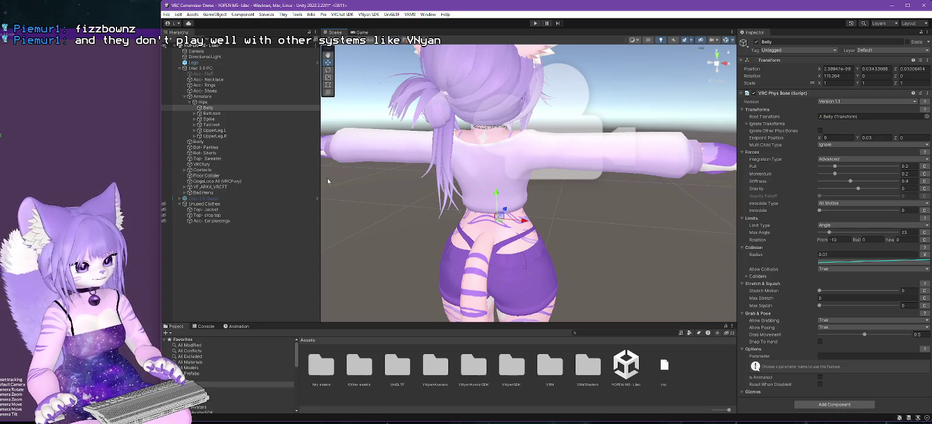
click(193, 69)
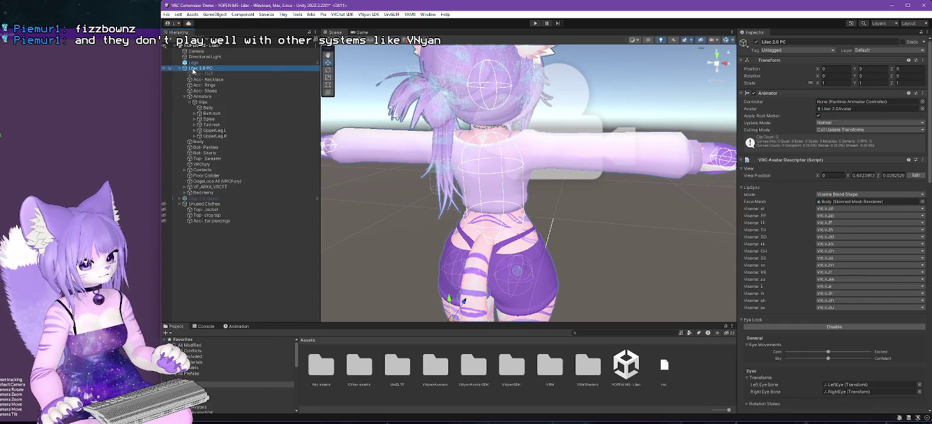
Create an empty GameObject under Lilac 2.0 PC and name it 'Physics Scripts'.
right_click(192, 70)
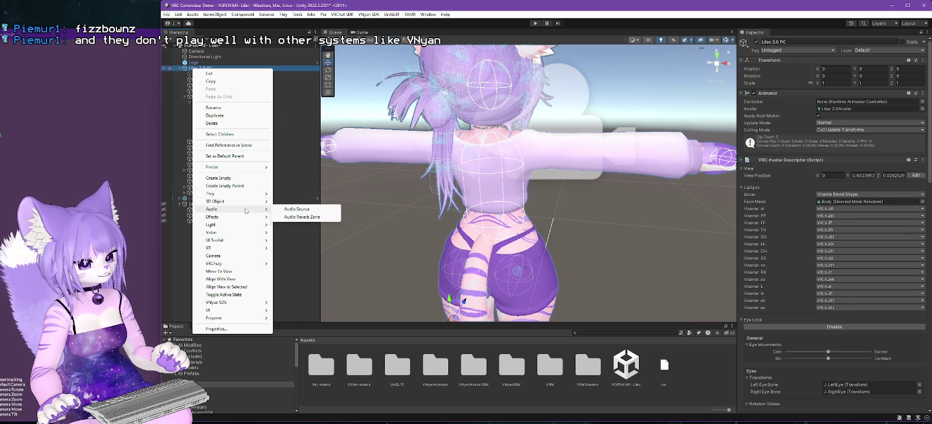
click(219, 178)
text(Physics Script)
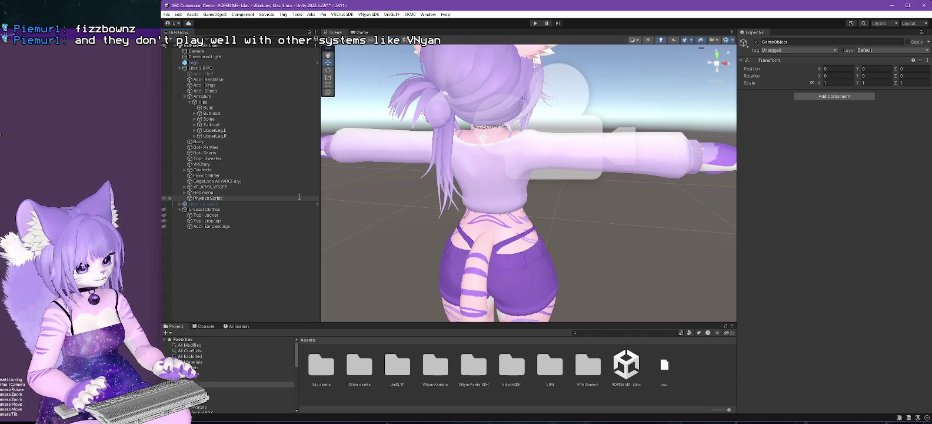
text(s)
key(Return)
right_click(217, 200)
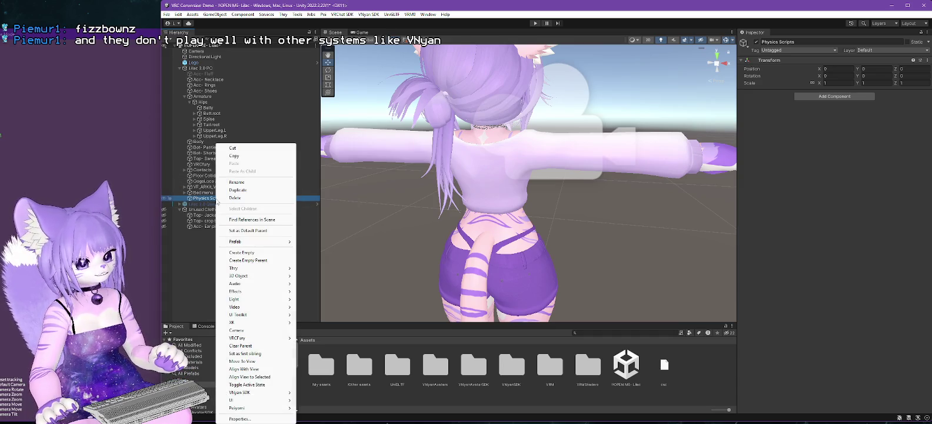
mouse_move(269, 277)
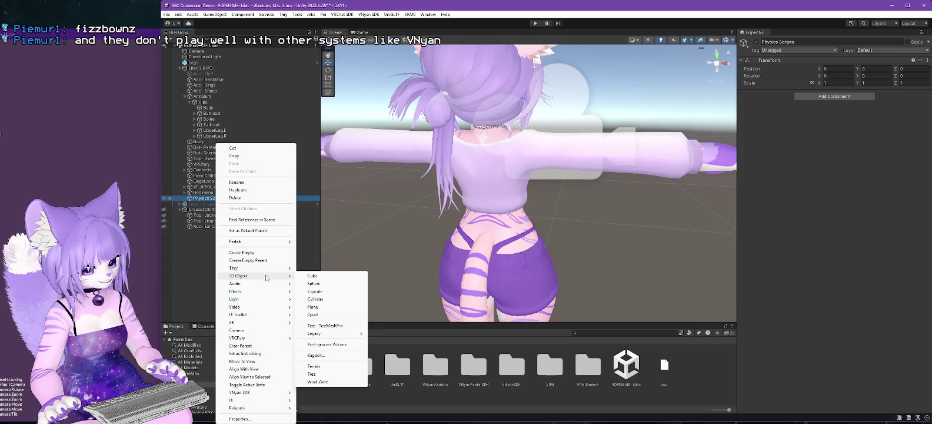
mouse_move(252, 292)
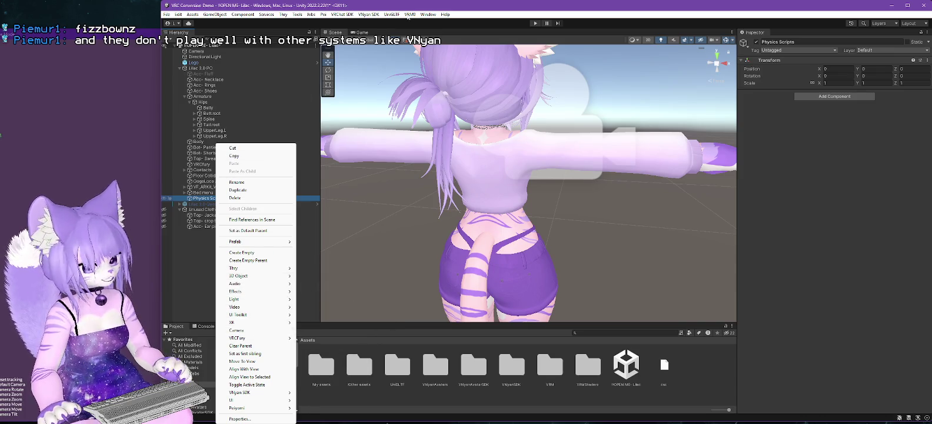
click(425, 14)
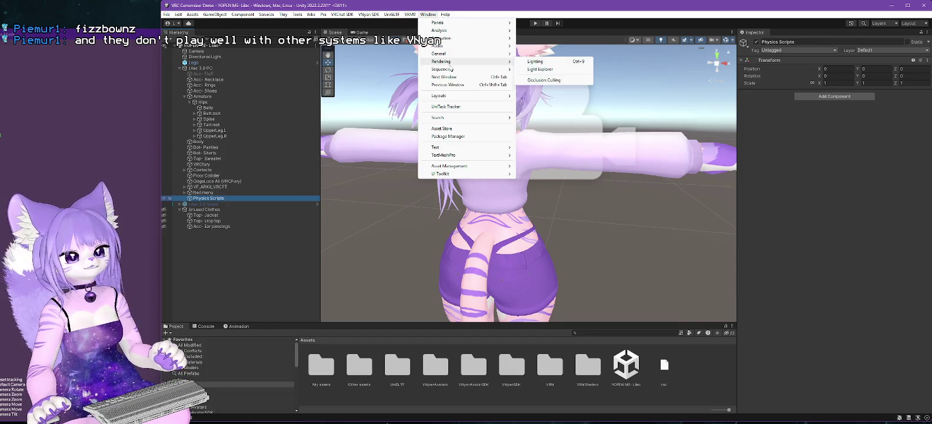
Import all files of Magica Cloth 2 from My Assets in the Package Manager.
click(448, 136)
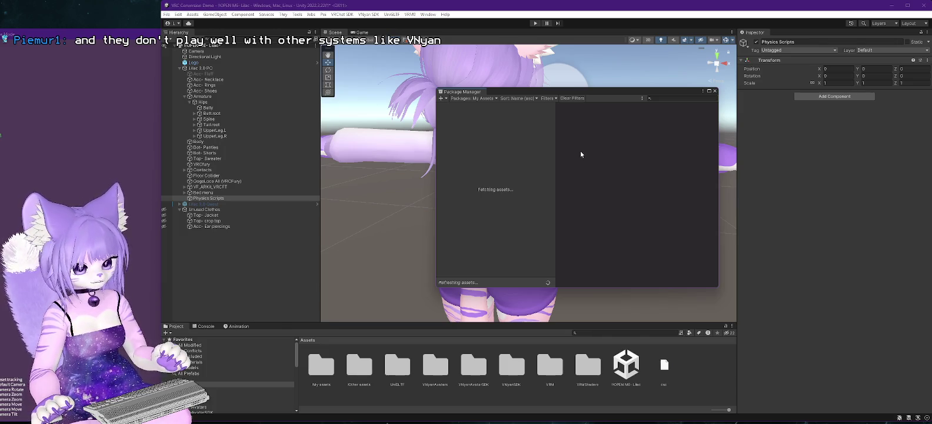
click(465, 114)
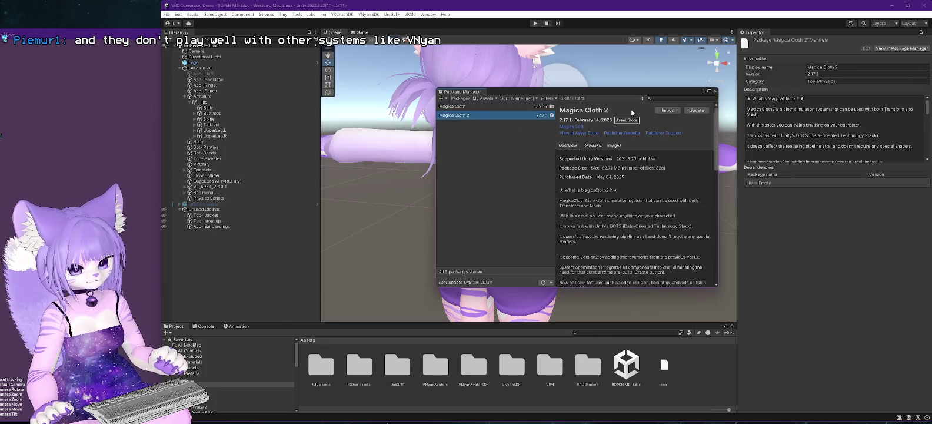
click(668, 111)
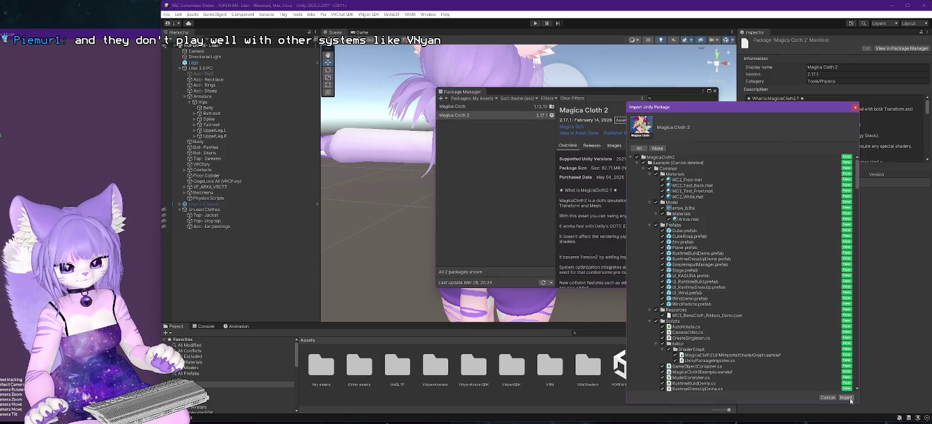
click(845, 397)
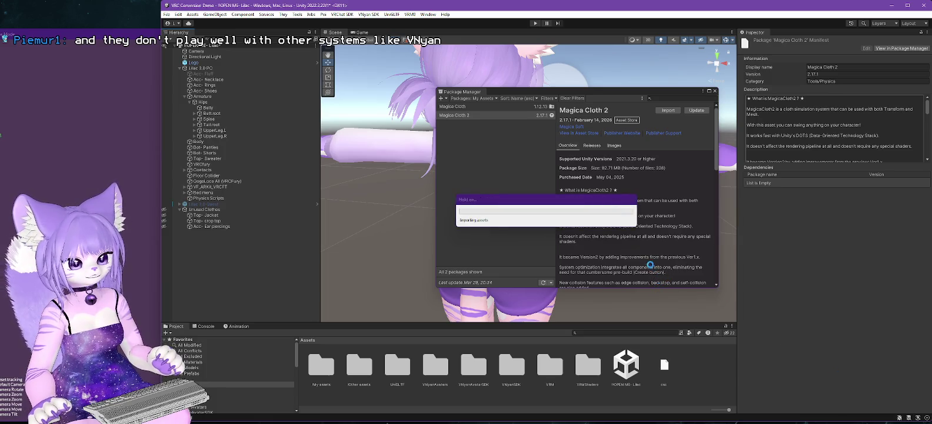
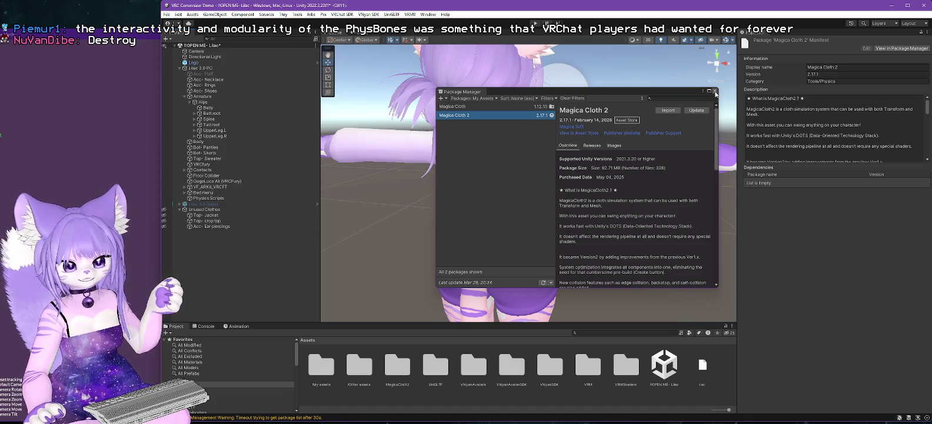
Close Package Manager and create a Magica Cloth2 Magica Cloth object under Physics Scripts.
click(715, 93)
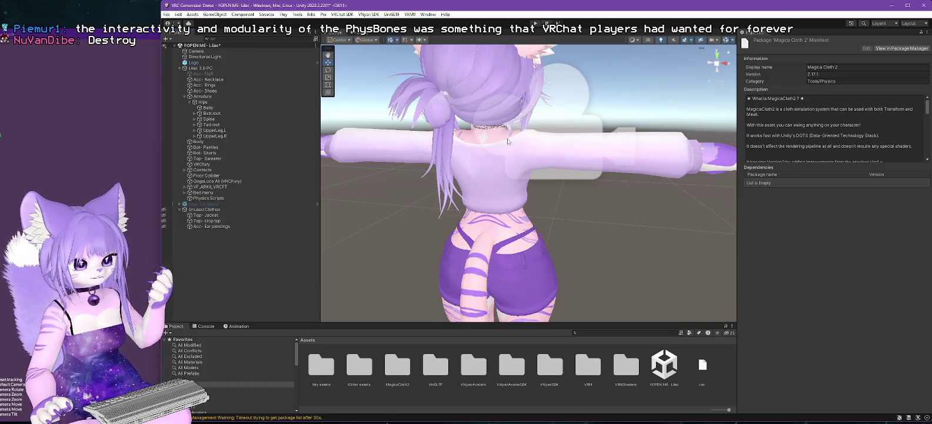
click(203, 197)
right_click(211, 198)
mouse_move(254, 346)
mouse_move(320, 350)
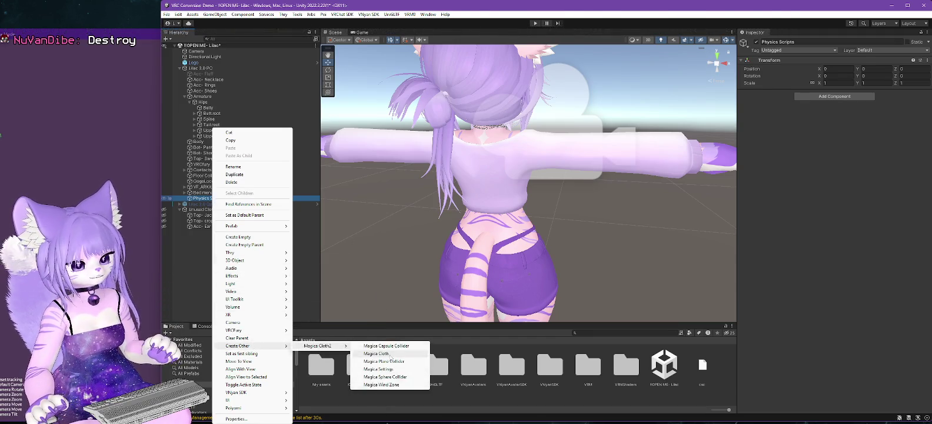
click(388, 353)
Set the Magica Cloth's cloth type to Bone Spring.
click(835, 134)
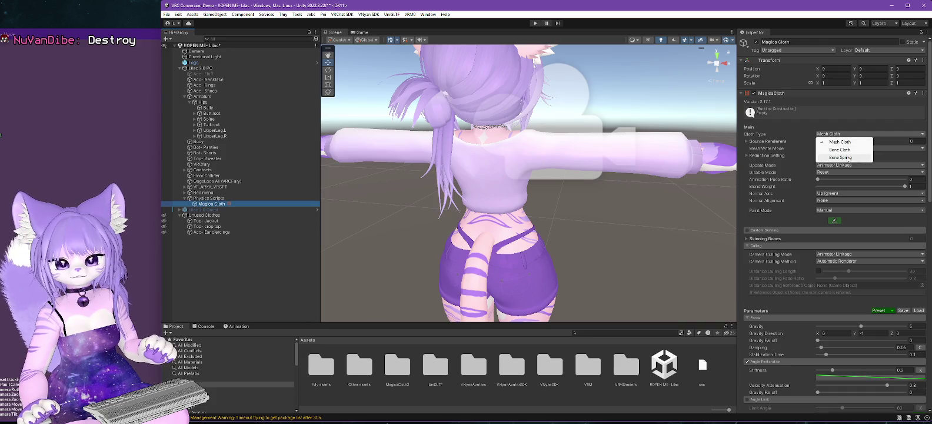
click(841, 157)
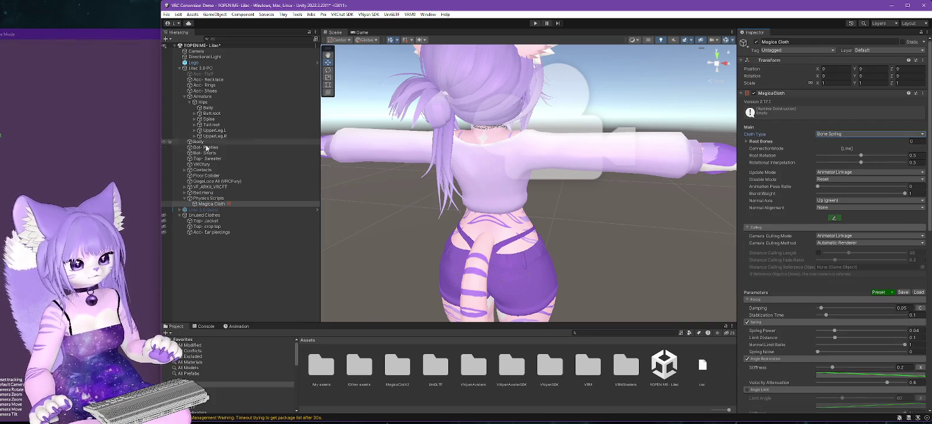
click(194, 119)
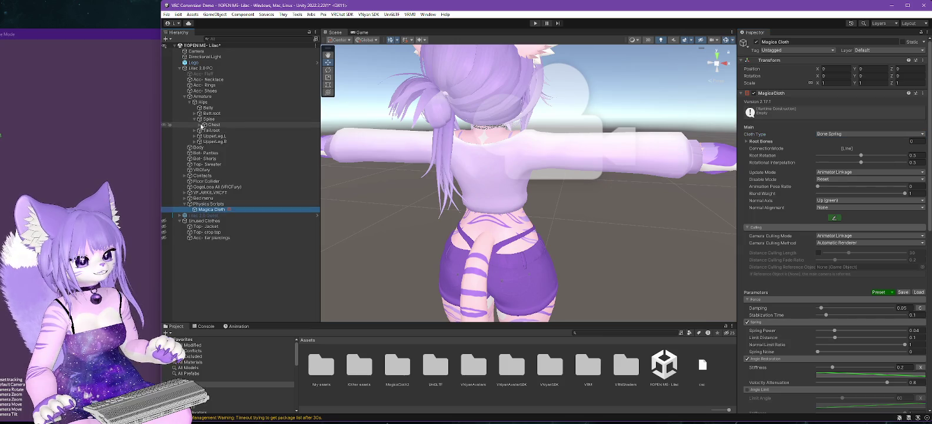
Expand the Chest, Neck and Head bones to find the Hair.Root bone.
click(200, 125)
click(204, 136)
click(222, 141)
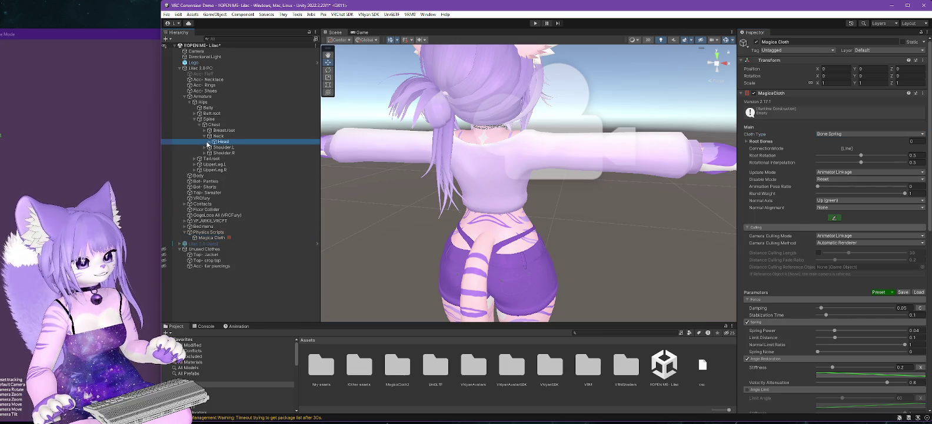
click(209, 141)
click(211, 271)
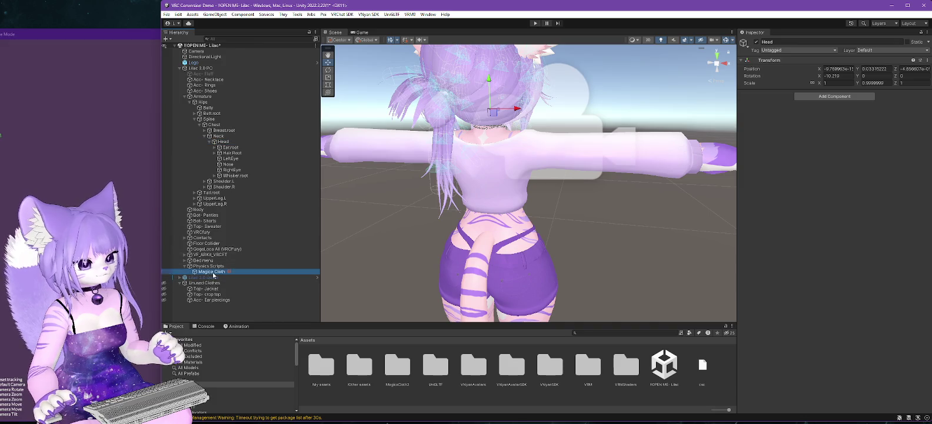
click(228, 154)
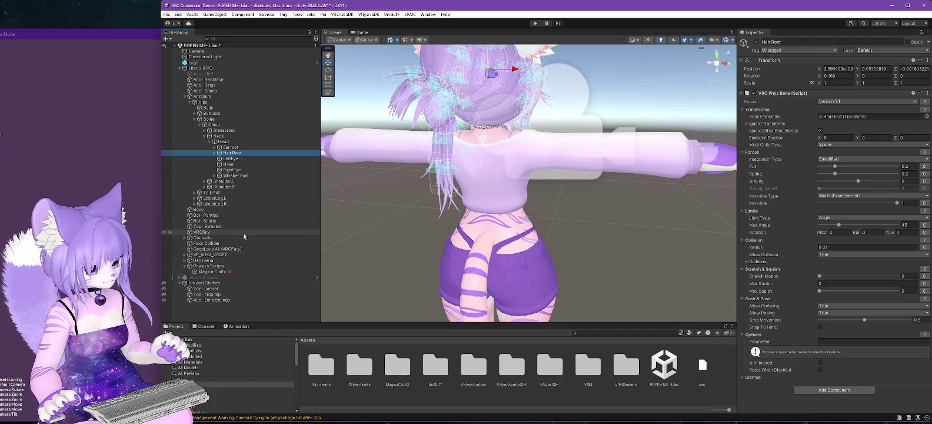
Lock the Inspector on Magica Cloth and add Hair.Root to its Root Bones list.
click(212, 271)
click(921, 32)
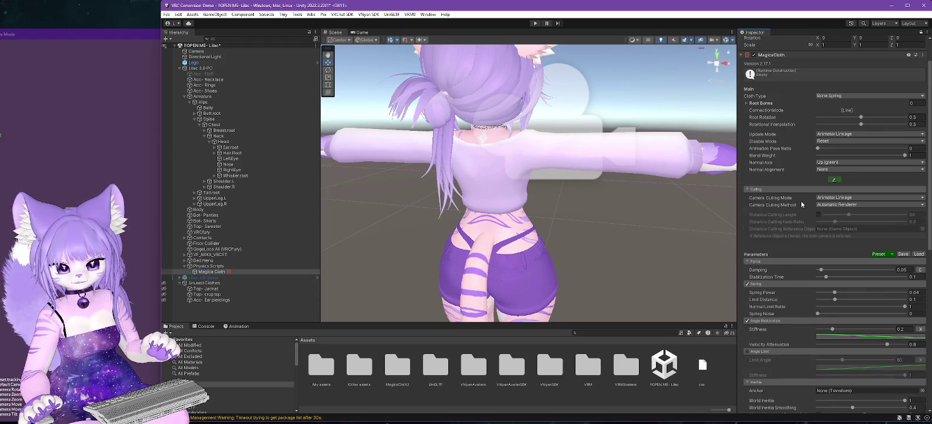
scroll(801, 202, up, 1)
click(746, 123)
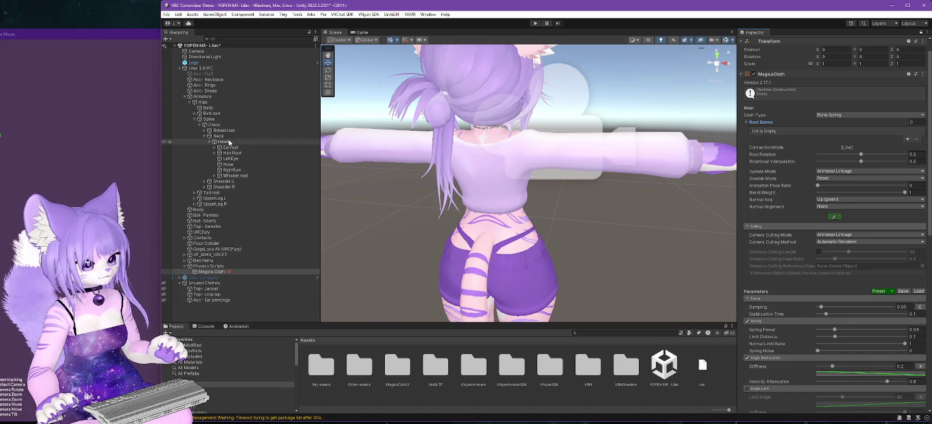
drag(239, 154, 539, 144)
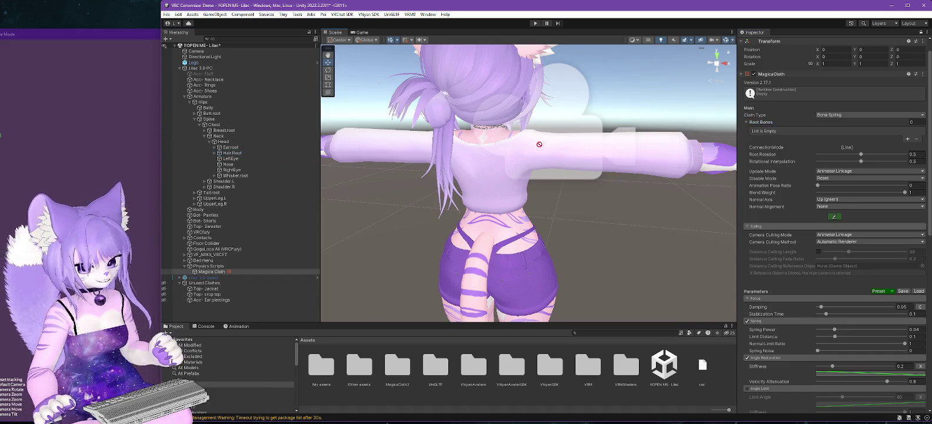
drag(829, 115, 826, 128)
drag(764, 129, 761, 124)
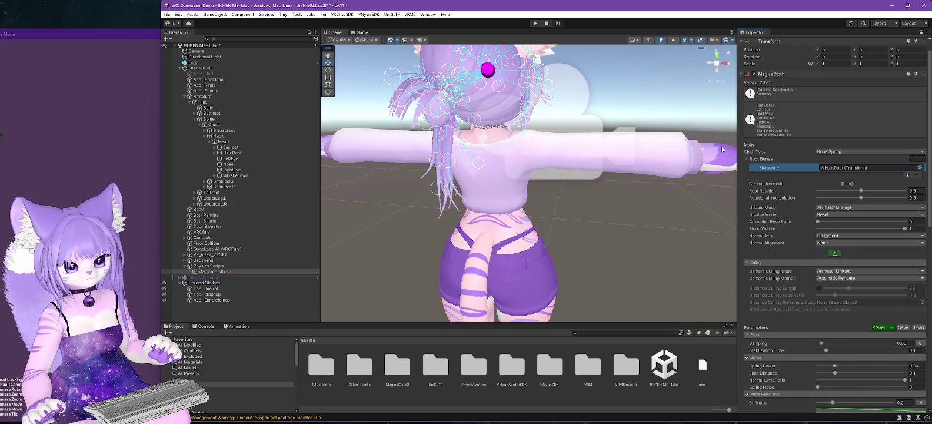
Apply the ShortHair preset to the Magica Cloth and enter play mode.
click(894, 328)
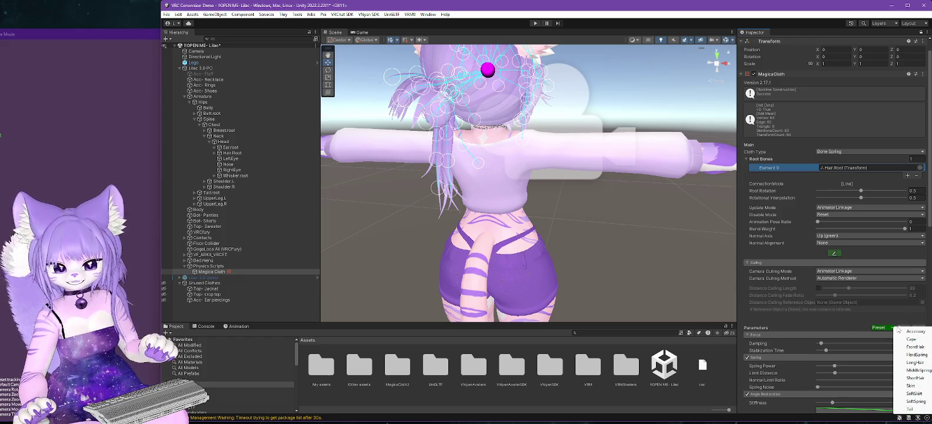
click(919, 378)
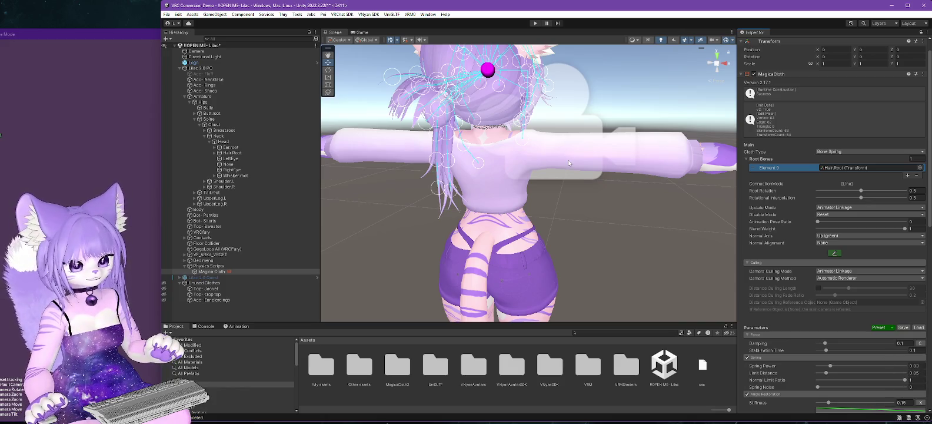
click(535, 24)
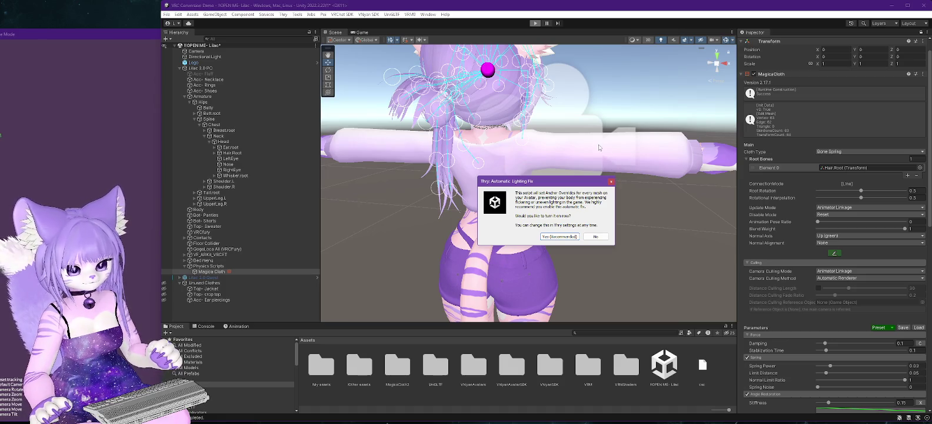
click(557, 237)
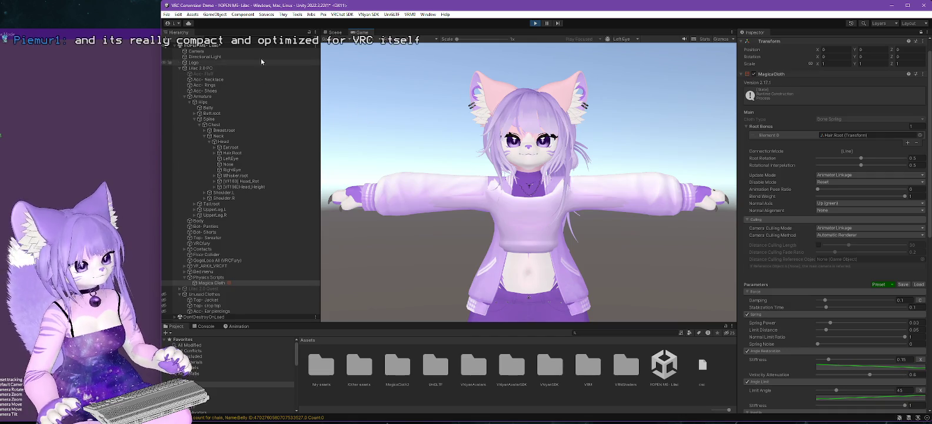
click(334, 33)
drag(565, 199, 559, 206)
click(513, 203)
key(f)
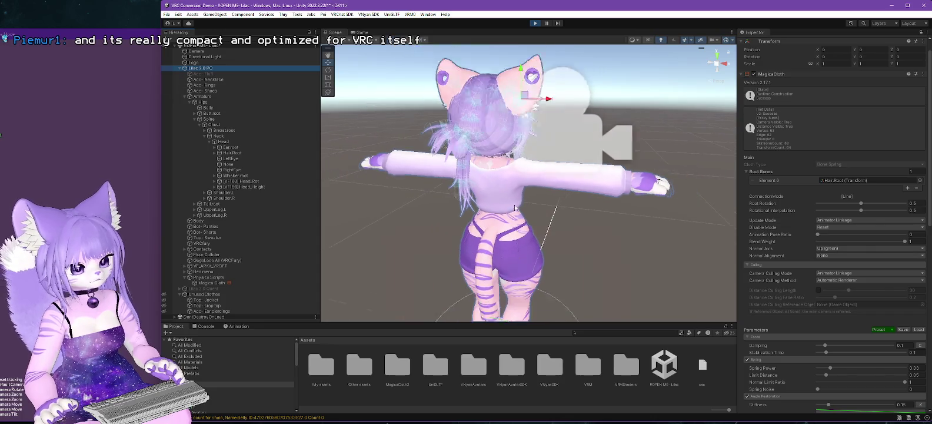
drag(540, 220, 539, 248)
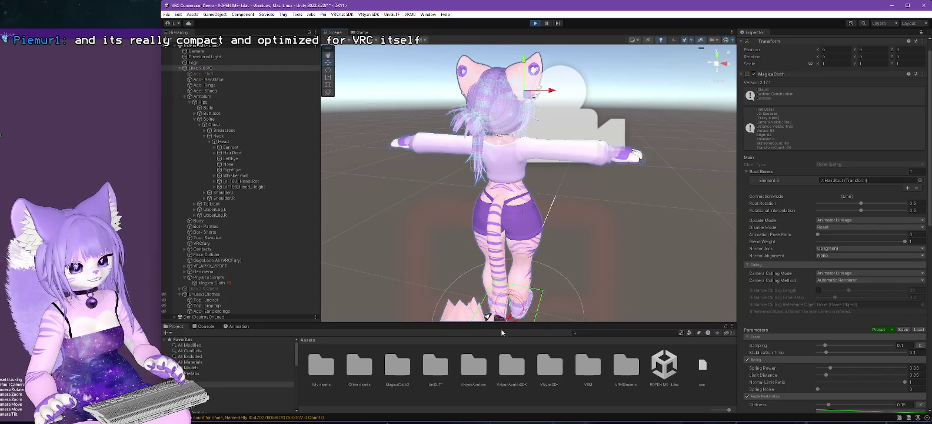
drag(574, 286, 578, 248)
mouse_move(538, 271)
mouse_down()
mouse_move(366, 221)
mouse_move(730, 201)
mouse_up()
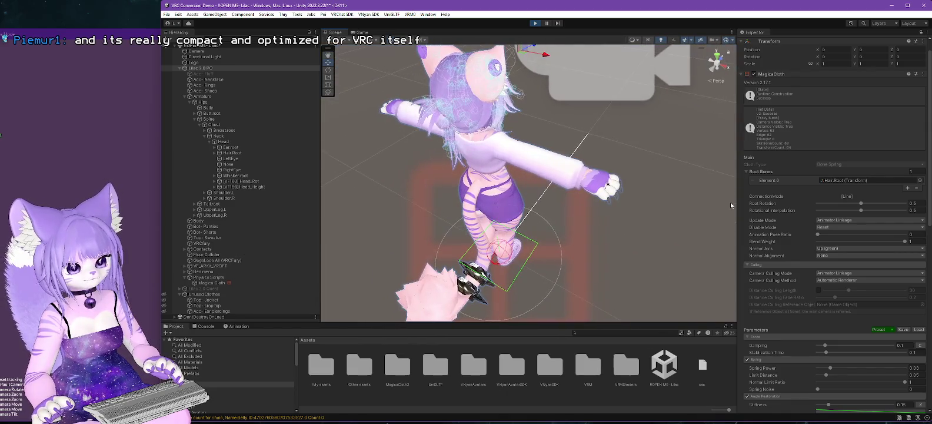
drag(551, 59, 636, 68)
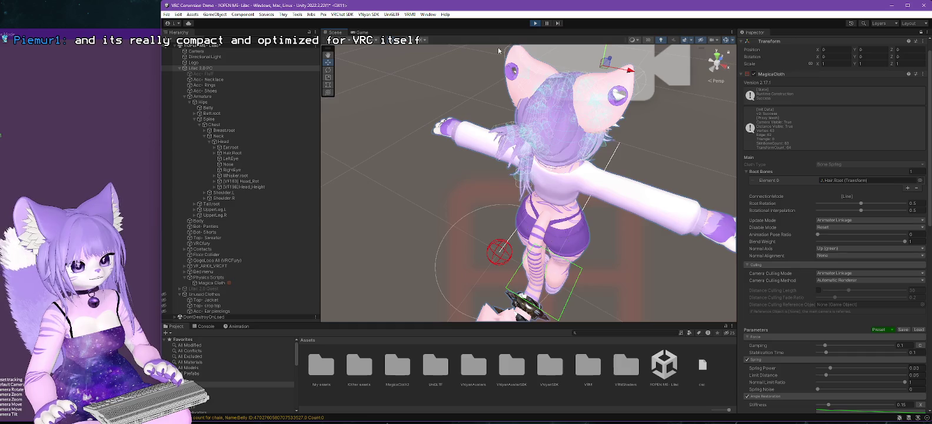
click(535, 24)
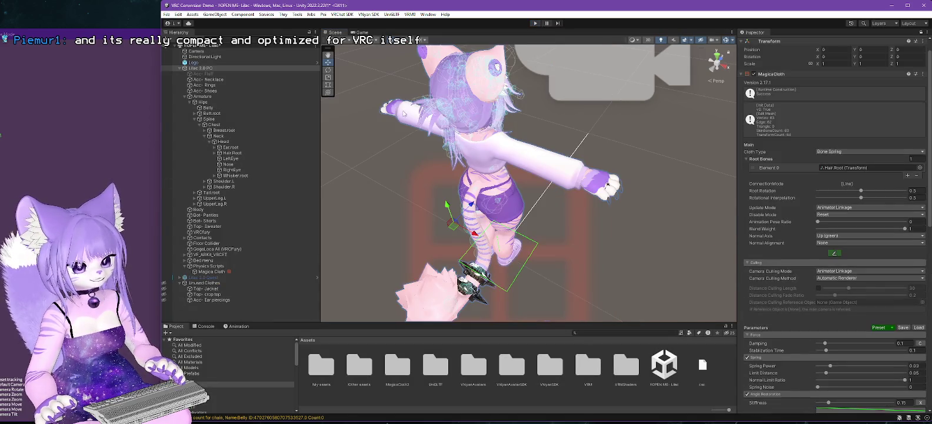
click(243, 141)
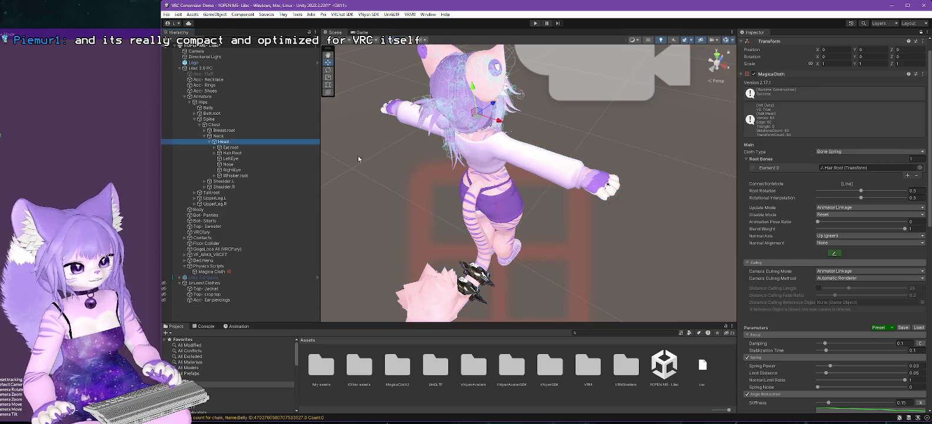
Unlock the Inspector and disable Hair.Root's VRC Phys Bone.
click(285, 153)
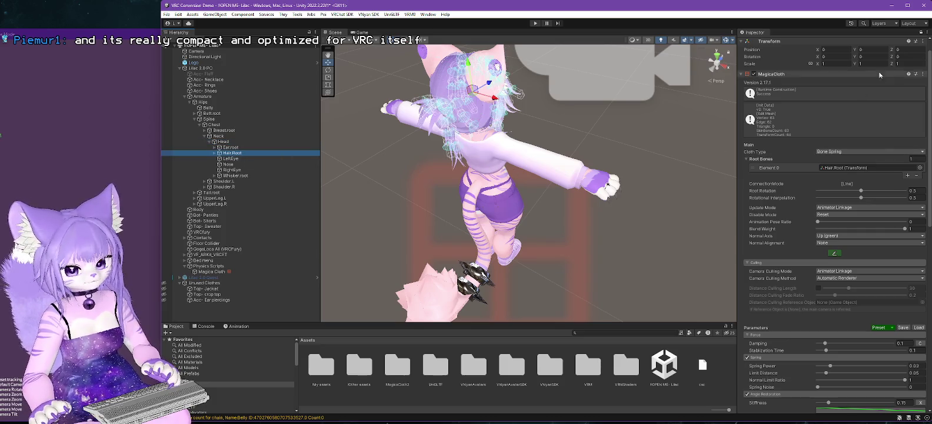
click(921, 32)
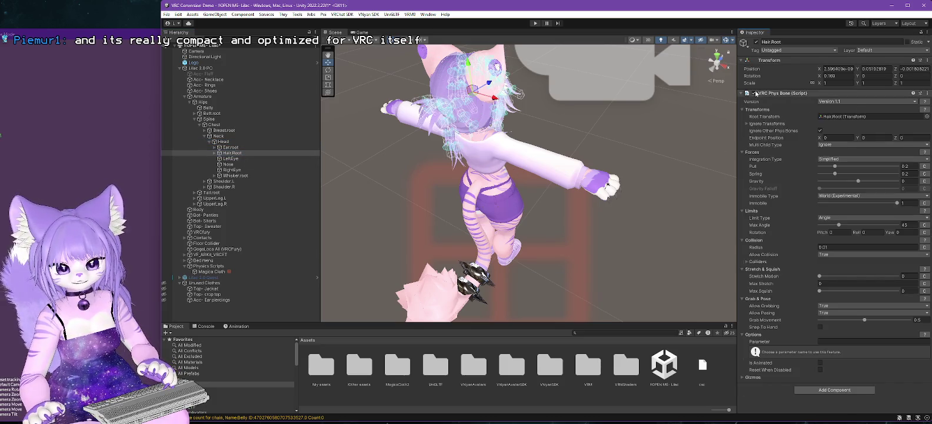
click(754, 93)
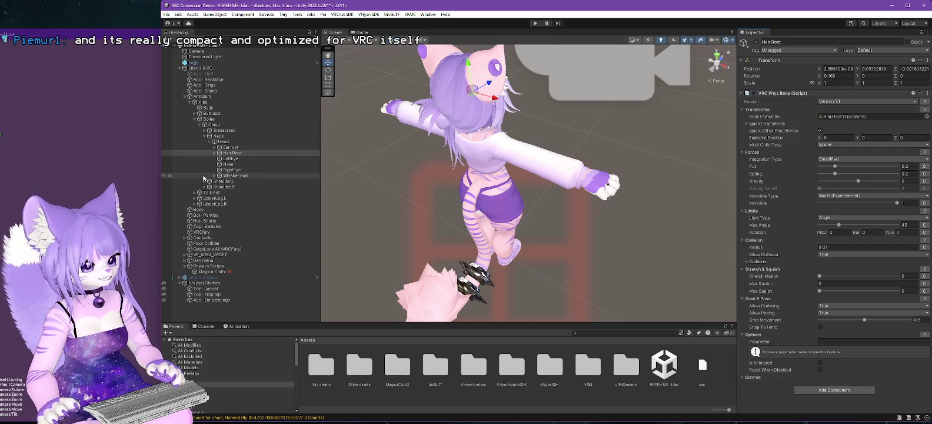
Expand Ear.root and review the phys bone settings on Ear_L_001 and Ear_R.001.
click(229, 147)
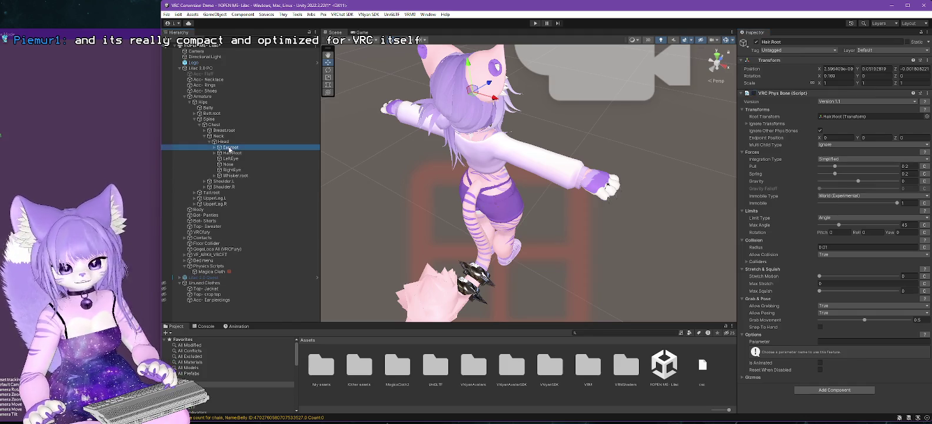
click(214, 148)
click(233, 153)
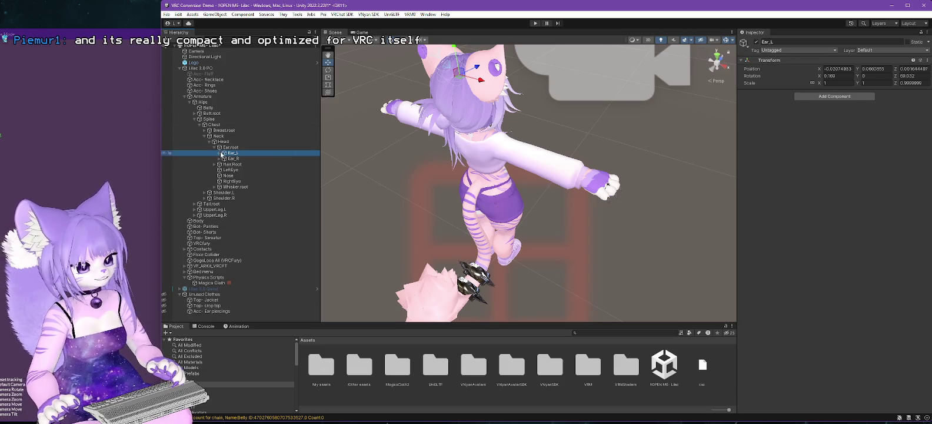
click(219, 153)
click(243, 159)
click(755, 98)
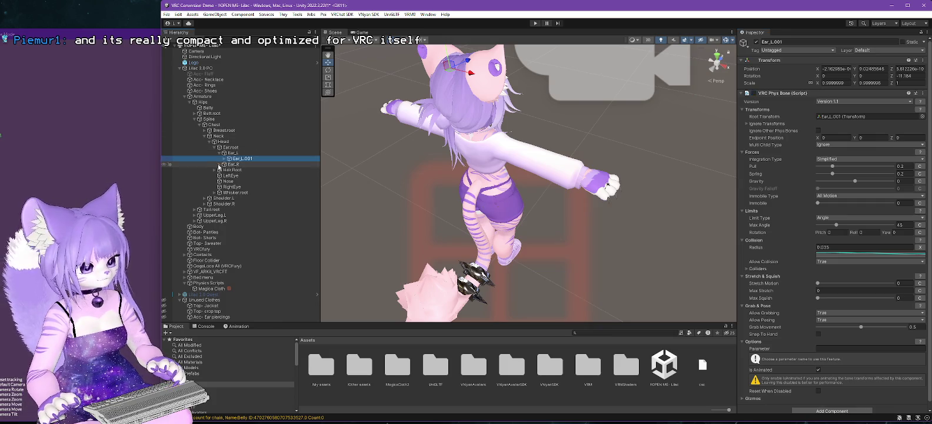
click(220, 164)
click(242, 169)
click(754, 96)
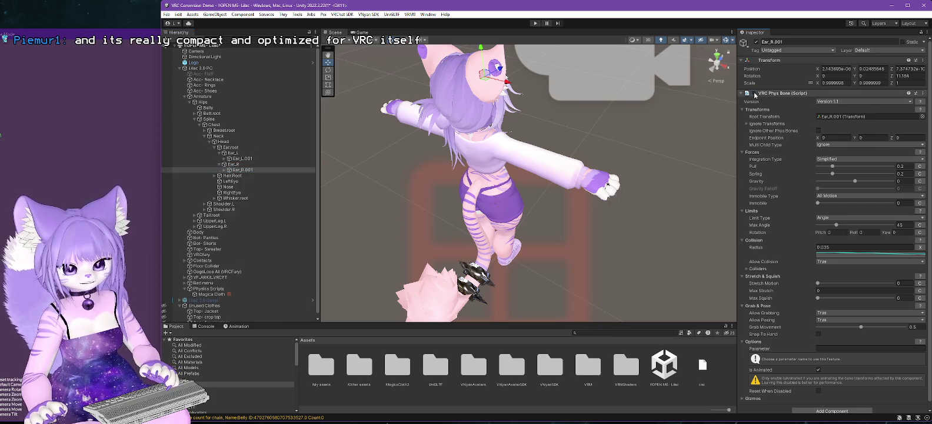
In play mode, drag Ear_R.001 with the move gizmo, then shift Lilac 2.0 PC sideways.
click(535, 24)
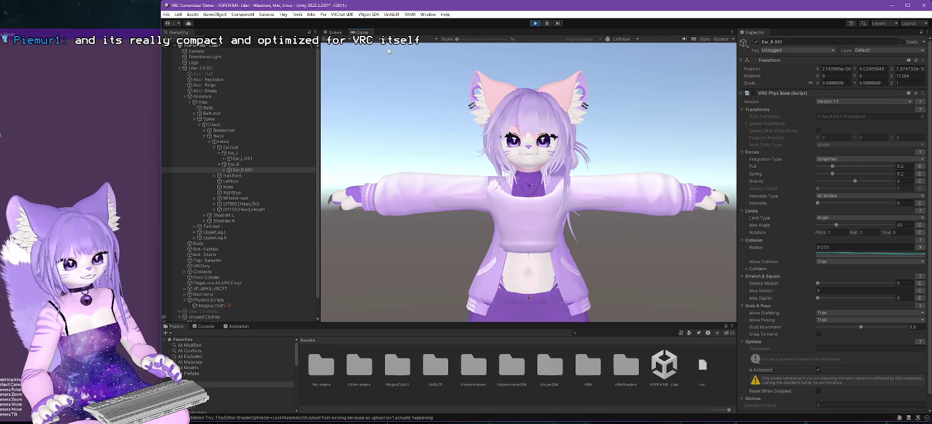
click(340, 31)
drag(494, 81, 536, 90)
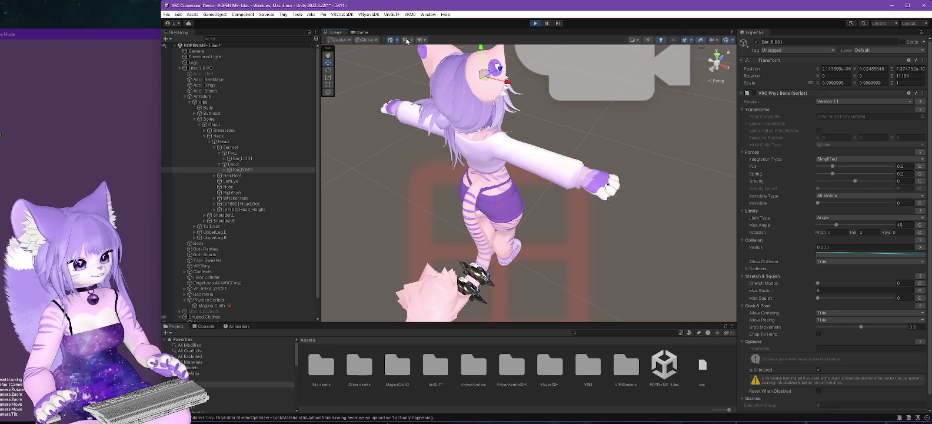
click(196, 69)
mouse_move(545, 55)
mouse_down()
mouse_move(632, 76)
mouse_move(550, 74)
mouse_move(624, 77)
mouse_move(550, 85)
mouse_move(653, 94)
mouse_move(612, 96)
mouse_move(628, 97)
mouse_move(530, 31)
mouse_up()
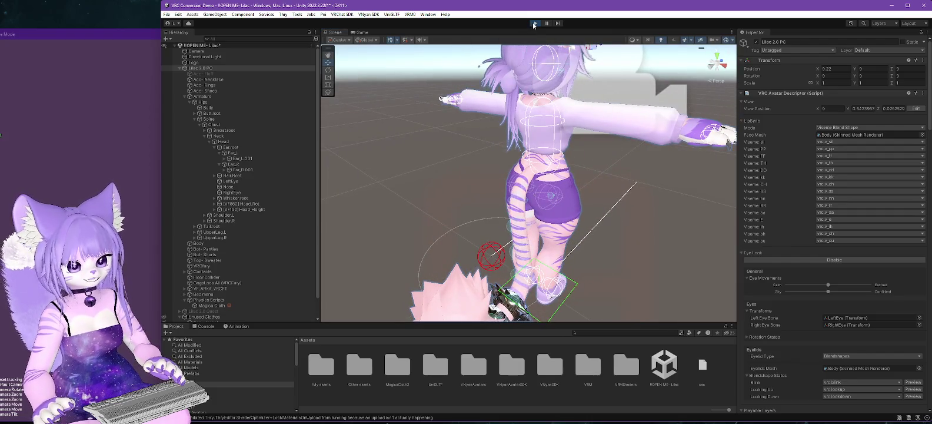
Exit play mode and start VNyan SDK > Avatar > Export VNyan Avatar.
click(535, 23)
drag(555, 73, 551, 135)
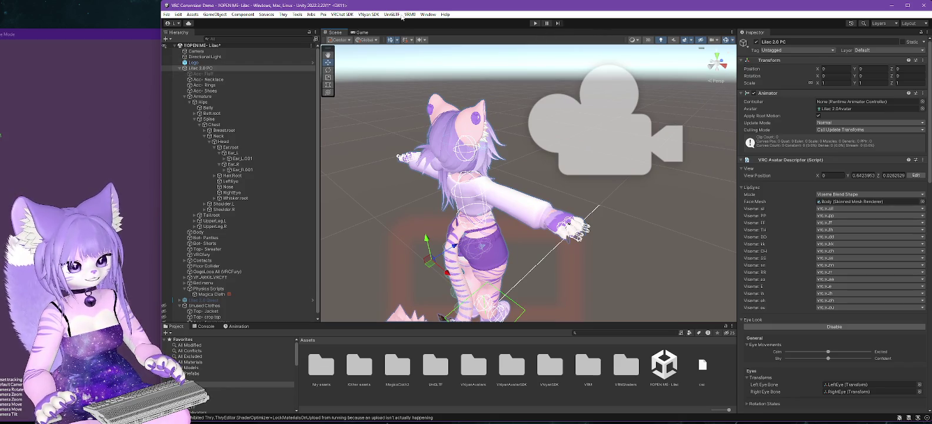
click(368, 14)
mouse_move(412, 30)
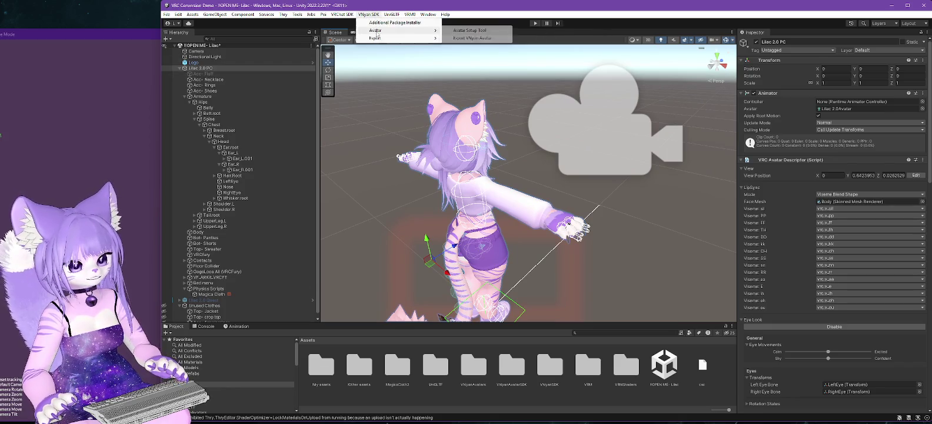
click(472, 38)
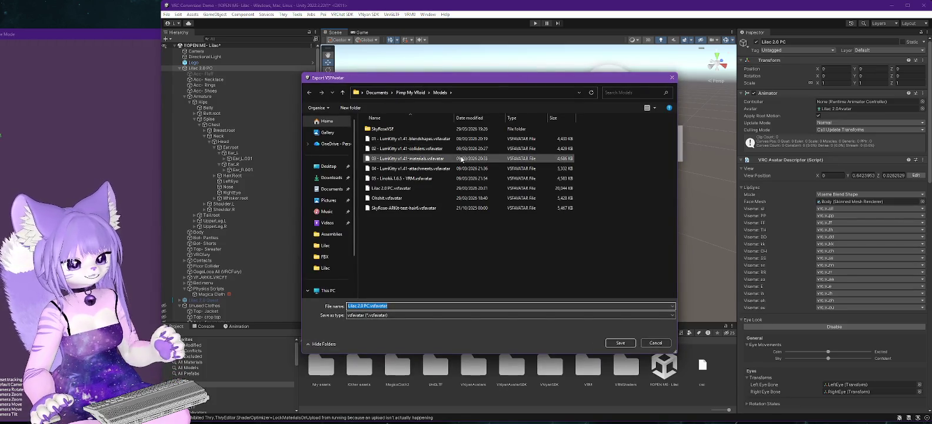
Save the export as the Lilac 2.0 PC file with a dash added, then confirm completion.
click(400, 188)
click(370, 306)
click(370, 306)
text(-hairphys)
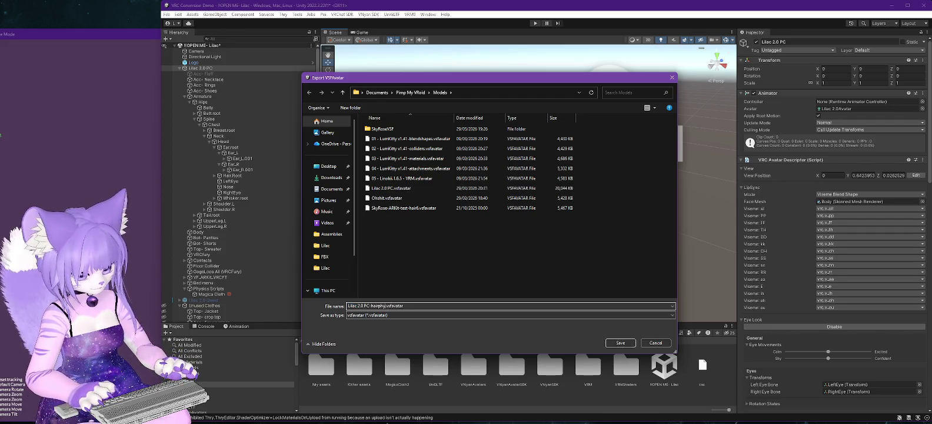
key(Return)
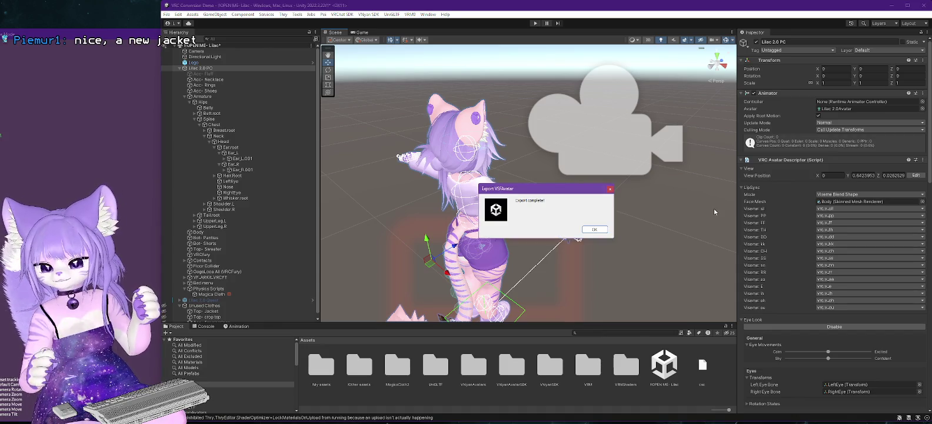
click(594, 228)
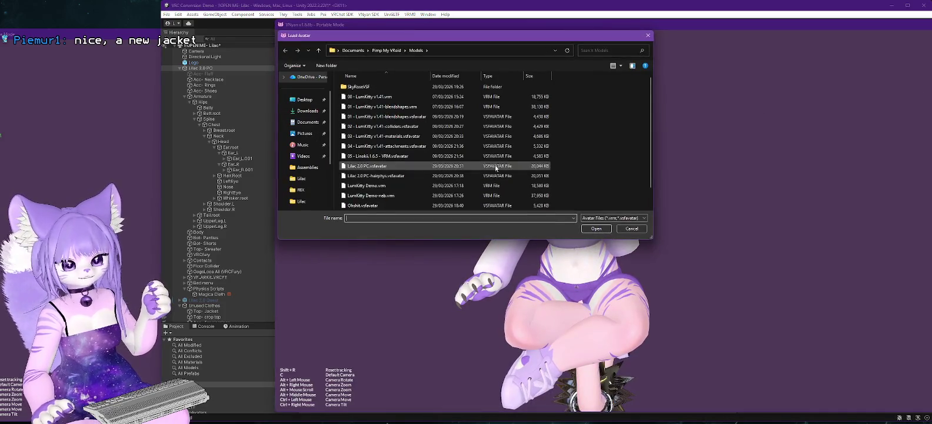
Load the new Lilac .vsfavatar in VNyan, then in Unity deselect and collapse Lilac 2.0 PC.
double_click(427, 167)
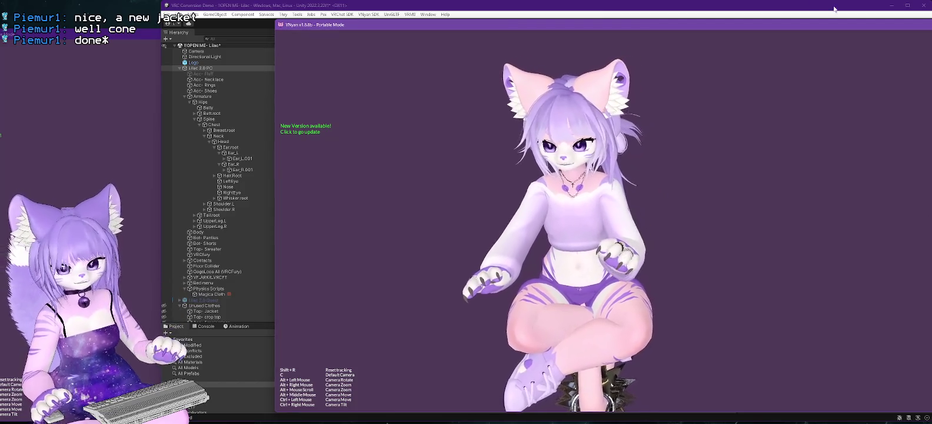
key(alt+Tab)
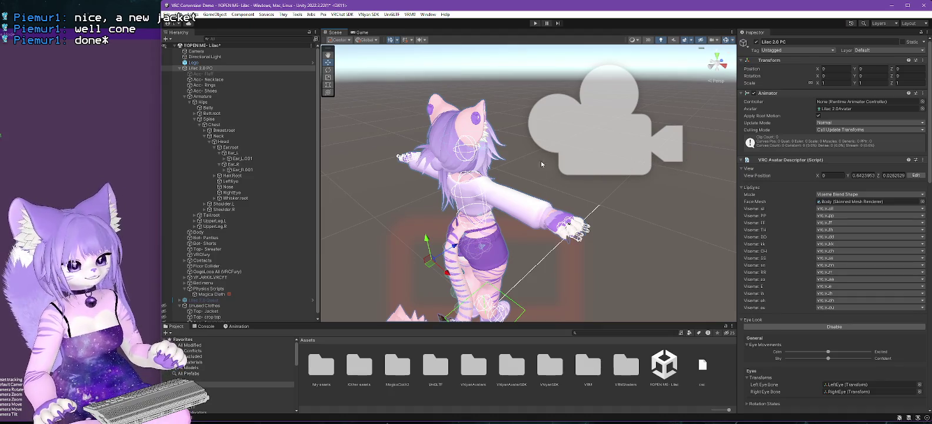
click(616, 237)
mouse_move(566, 254)
mouse_down()
mouse_move(563, 198)
mouse_move(552, 196)
mouse_up()
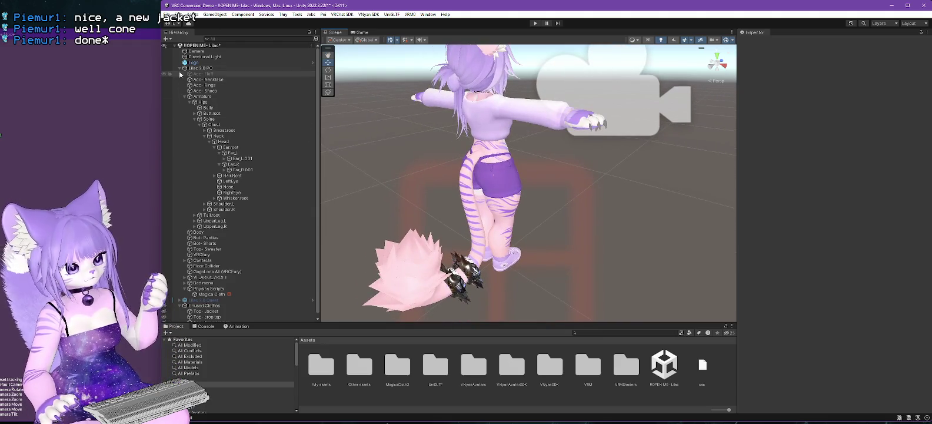
click(180, 67)
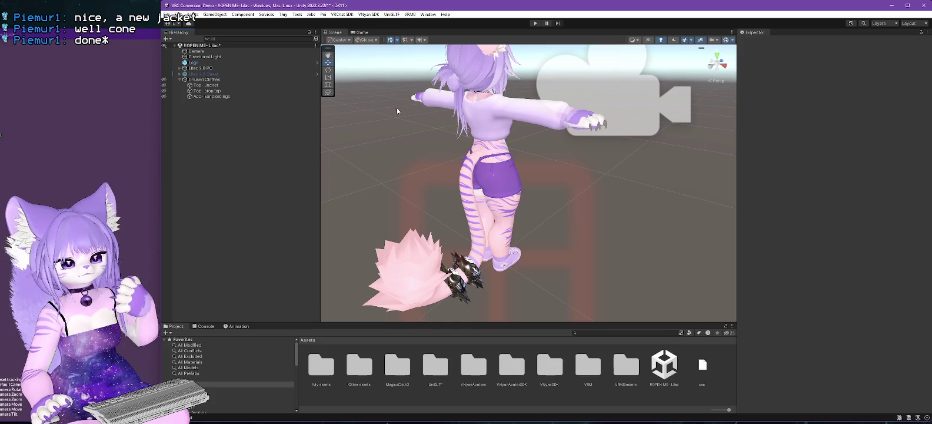
Start Assets > Import Package > Custom Package and browse to D:\VRC\Lilac.
click(190, 15)
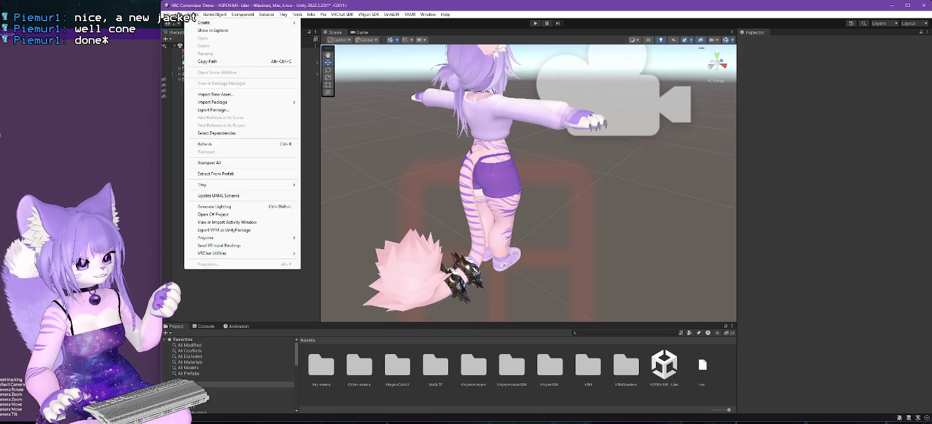
mouse_move(235, 101)
click(331, 102)
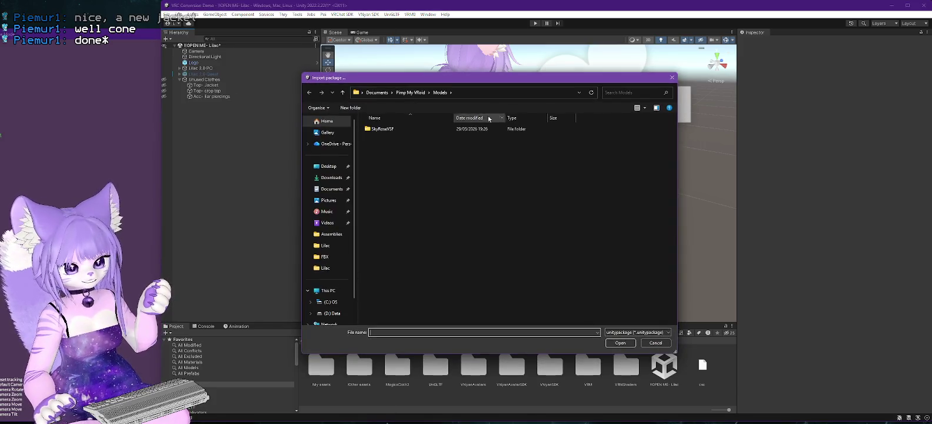
scroll(340, 280, down, 1)
click(332, 300)
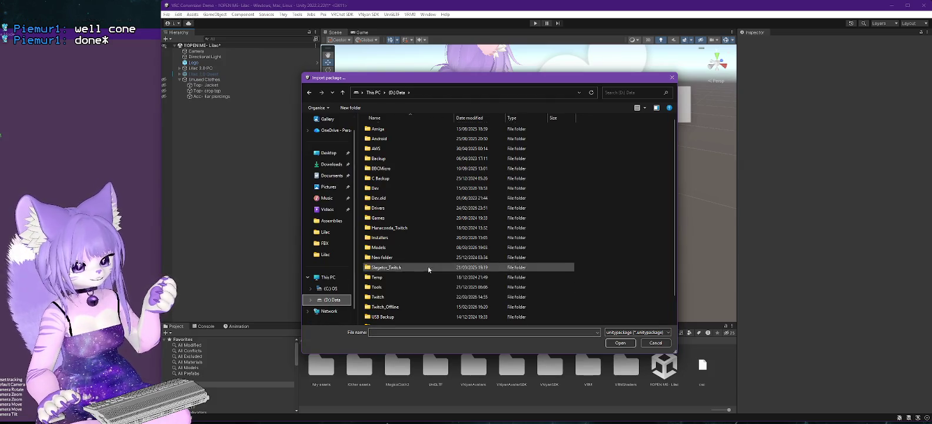
double_click(400, 320)
double_click(388, 128)
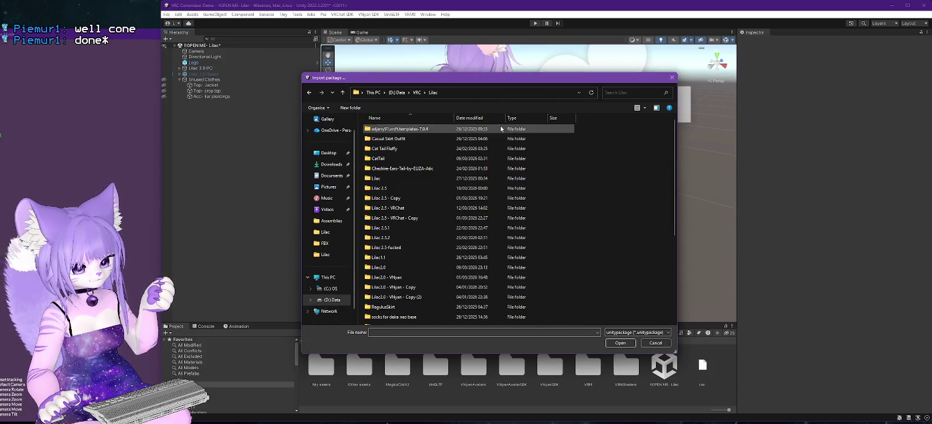
Open the Trasho unitypackage from ValleyTimesDeiraNeo by Trasho\Deira Neo.
scroll(422, 203, down, 3)
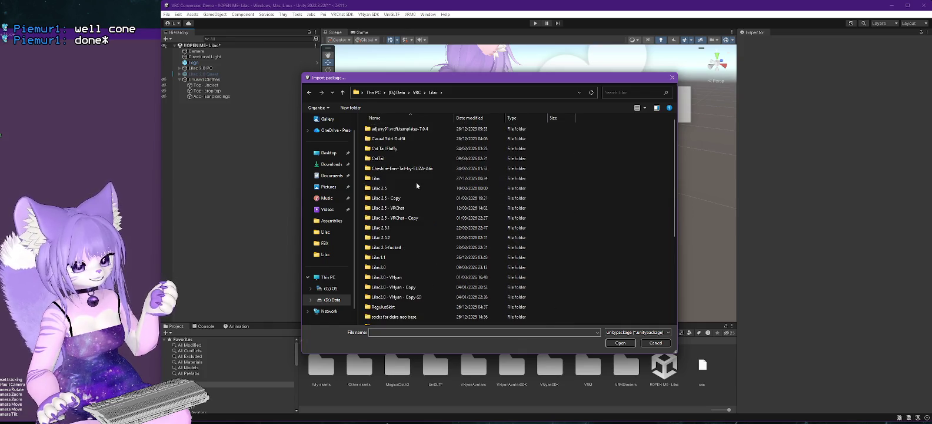
scroll(417, 187, up, 3)
scroll(417, 188, down, 6)
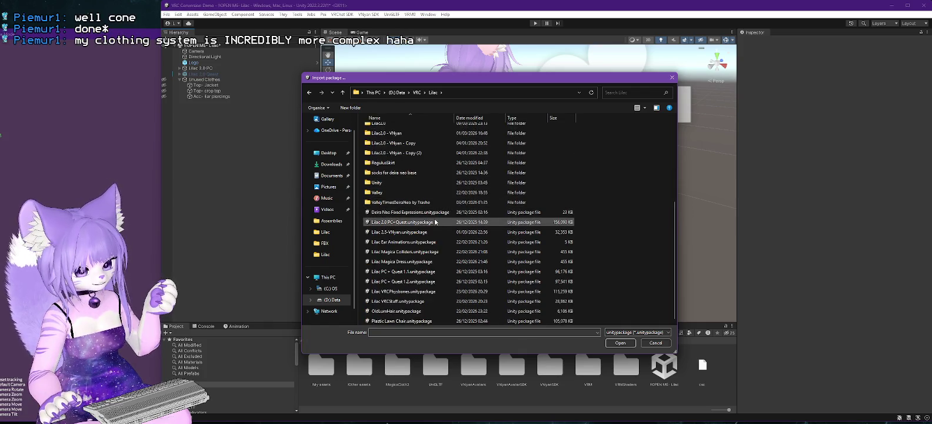
double_click(391, 203)
double_click(377, 129)
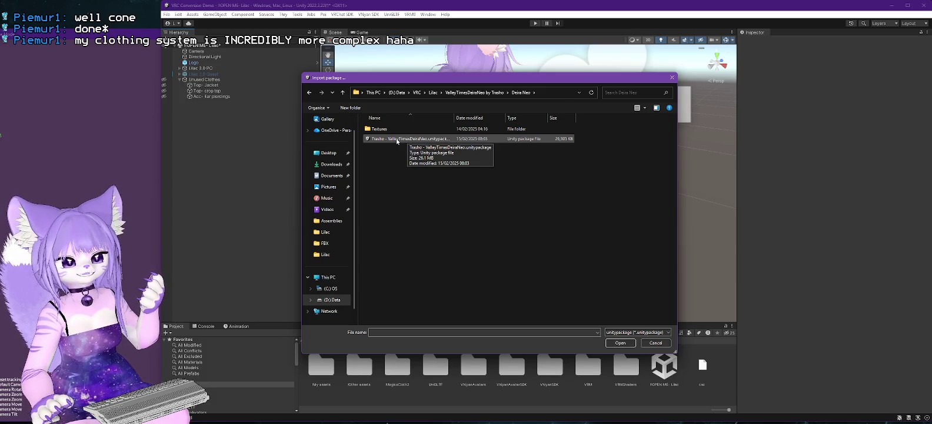
double_click(454, 117)
double_click(403, 143)
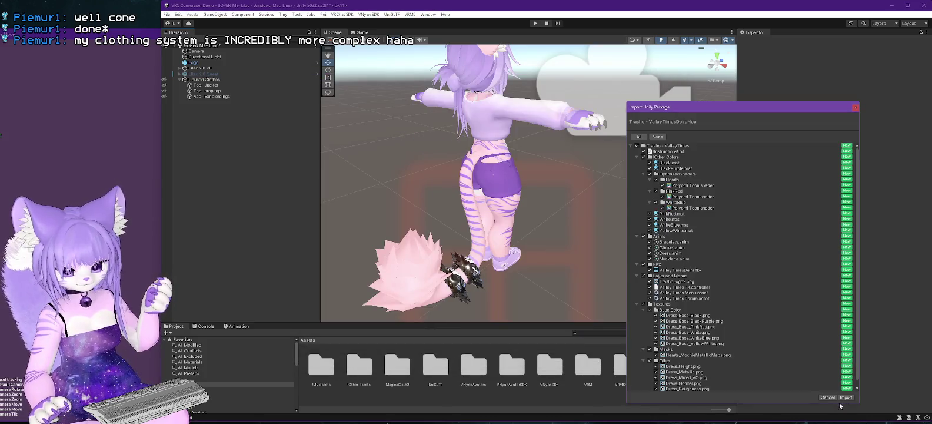
Import all package contents and open the Trasho - ValleyTimes asset folder.
click(846, 398)
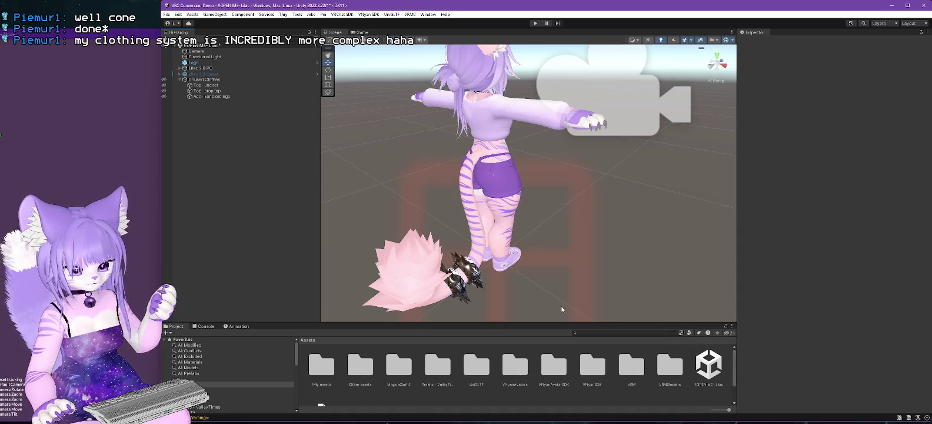
scroll(562, 309, down, 2)
scroll(480, 373, down, 2)
mouse_move(518, 323)
mouse_down()
mouse_move(482, 287)
mouse_move(447, 212)
mouse_up()
click(208, 297)
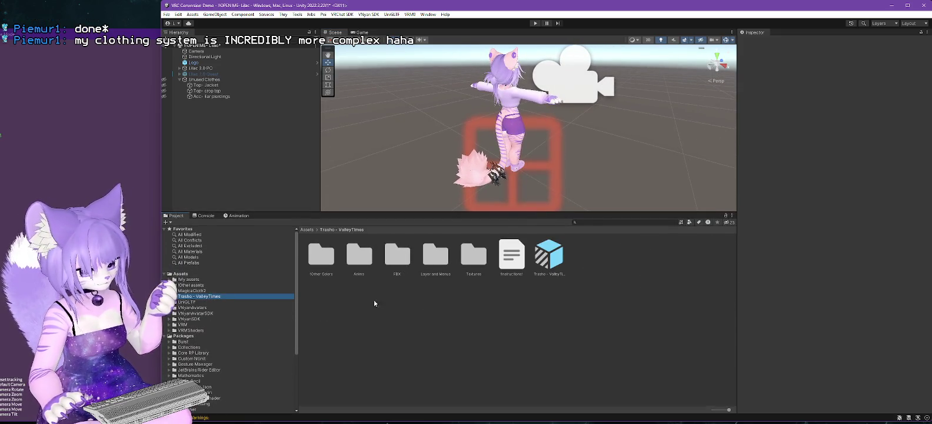
Read !Instructions!, then drag the Trasho - ValleyTimes prefab onto Lilac 2.0 PC.
click(553, 251)
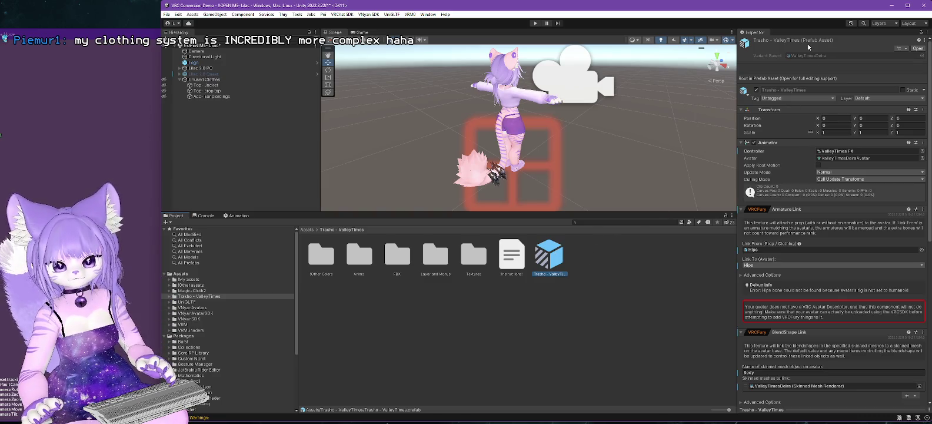
scroll(555, 150, up, 5)
mouse_move(571, 105)
mouse_down()
mouse_move(566, 85)
mouse_move(587, 147)
mouse_move(543, 122)
mouse_up()
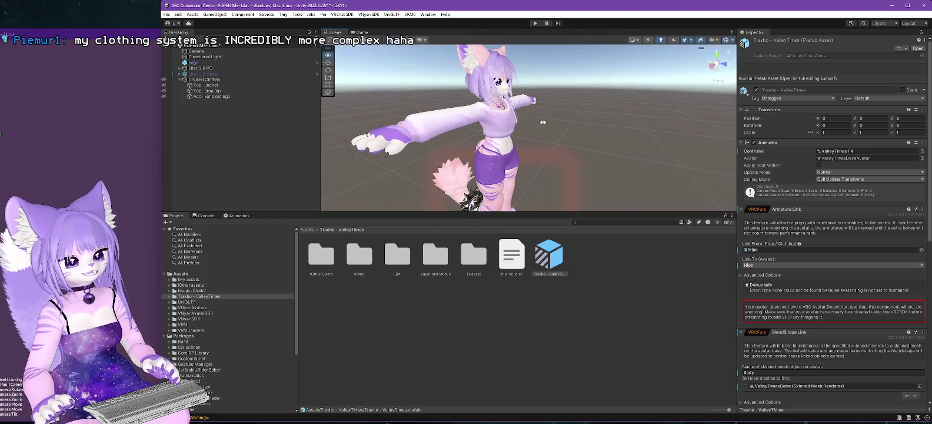
click(512, 256)
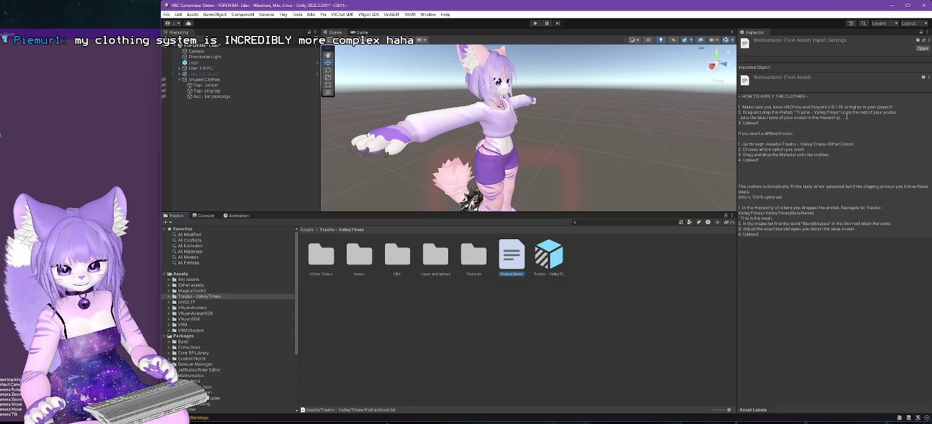
mouse_move(558, 256)
mouse_down()
mouse_move(524, 179)
mouse_move(236, 93)
mouse_move(208, 67)
mouse_up()
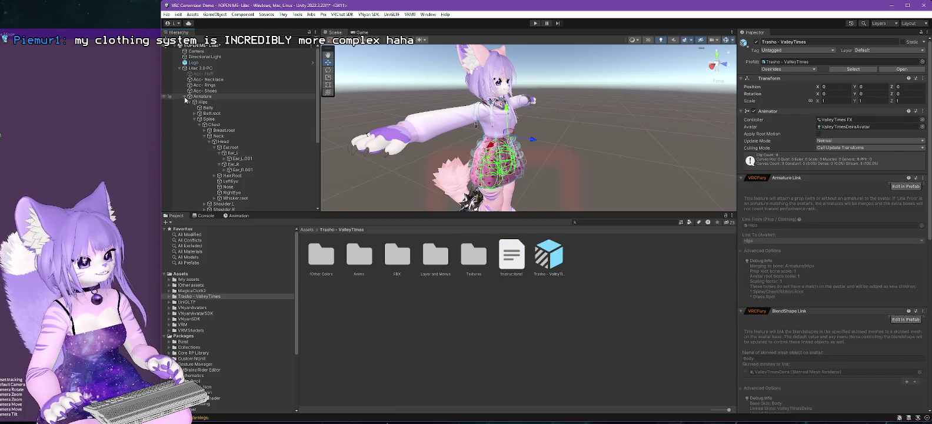
Move Bot-Shorts and Top- Sweater under Unused Clothes, then select the ValleyTimesDeira mesh.
click(184, 98)
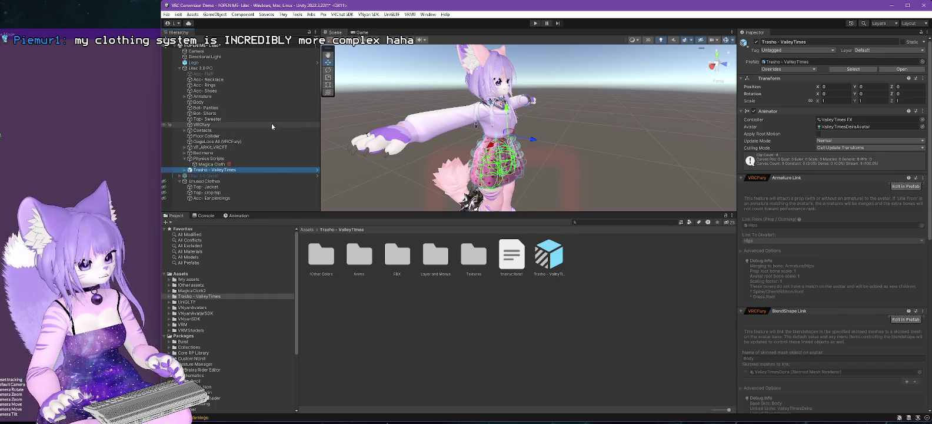
click(205, 114)
mouse_move(205, 114)
mouse_down()
mouse_move(212, 187)
mouse_move(207, 181)
mouse_up()
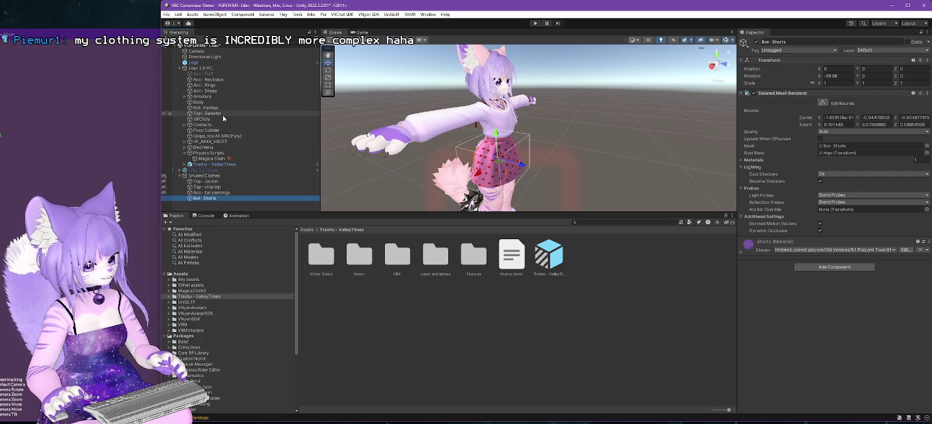
drag(215, 112, 187, 173)
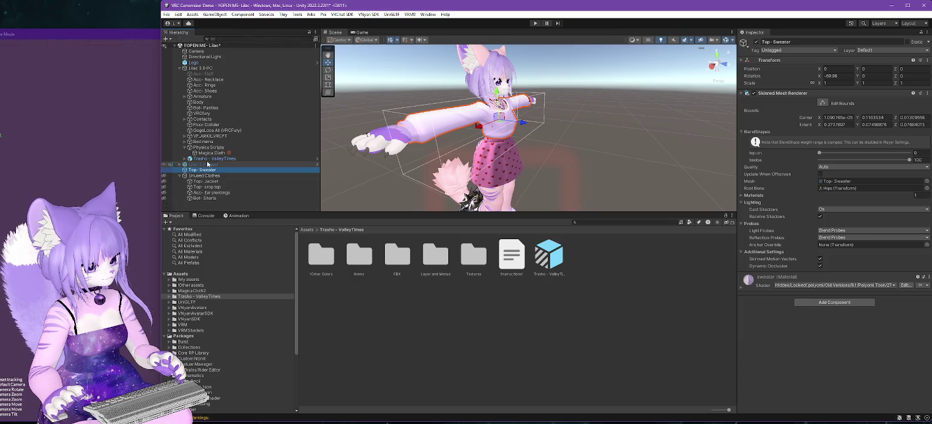
drag(208, 181, 206, 176)
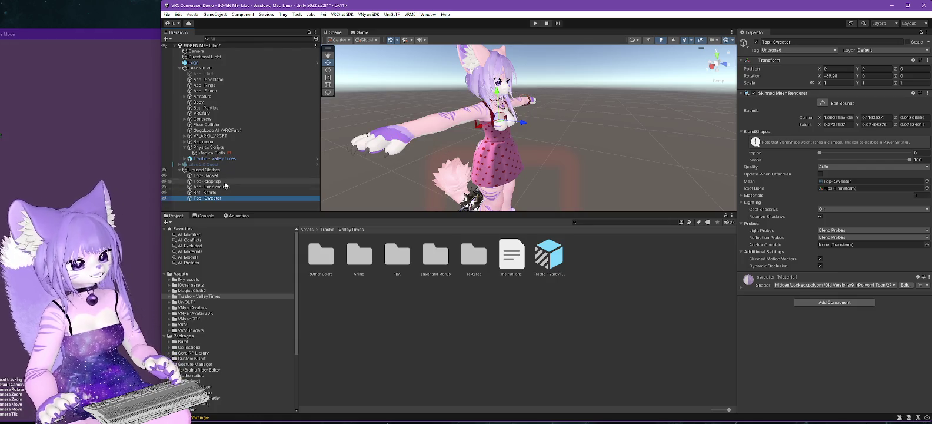
click(184, 159)
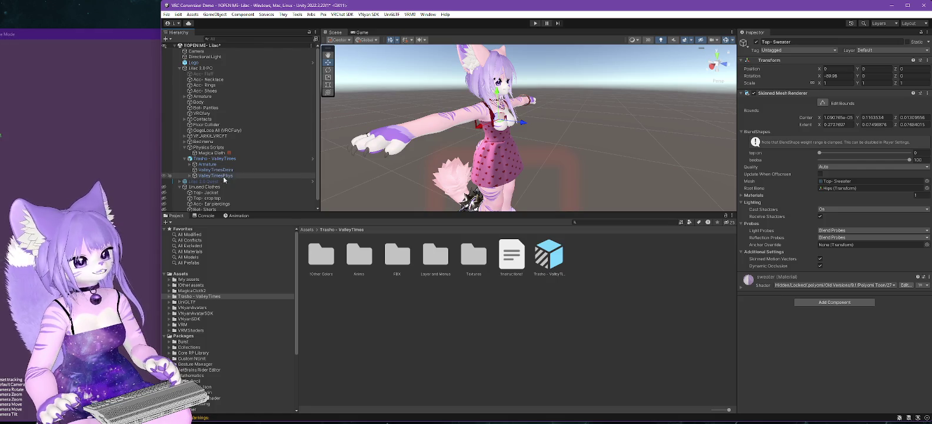
click(216, 169)
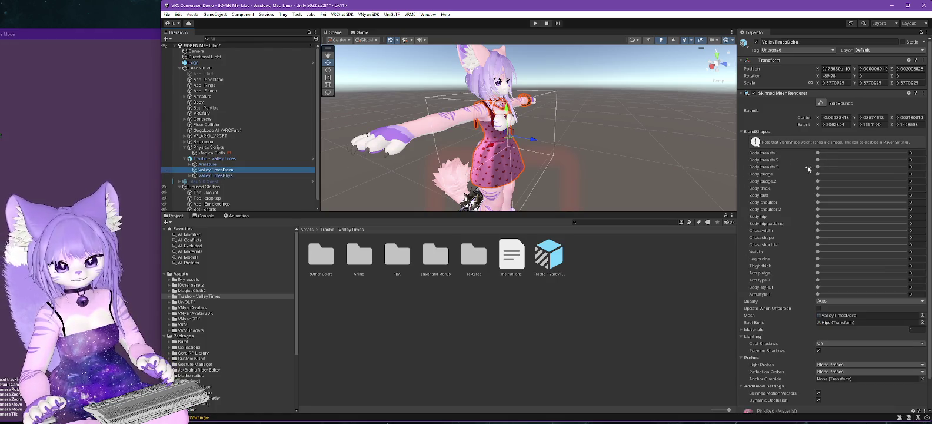
drag(818, 155, 913, 153)
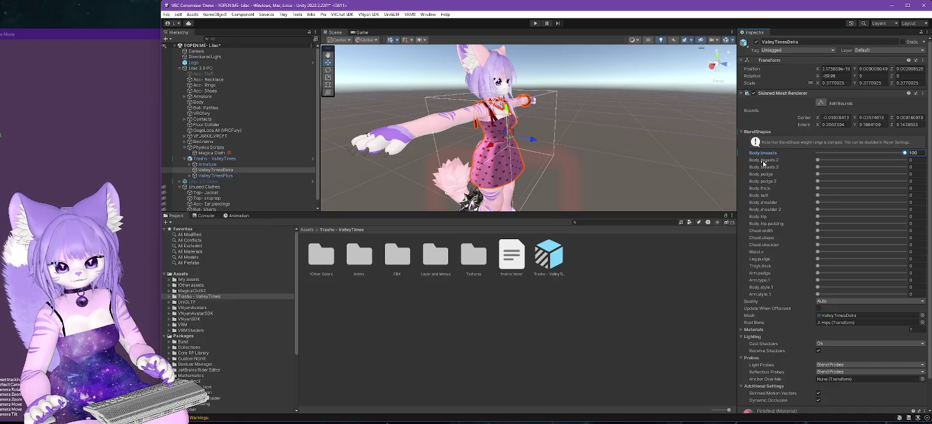
scroll(608, 176, up, 5)
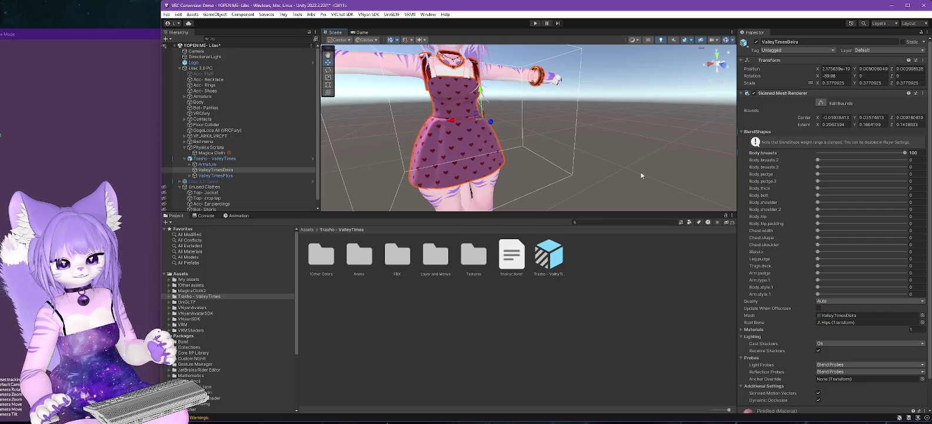
mouse_move(529, 105)
mouse_down()
mouse_move(566, 152)
mouse_move(602, 150)
mouse_up()
click(601, 150)
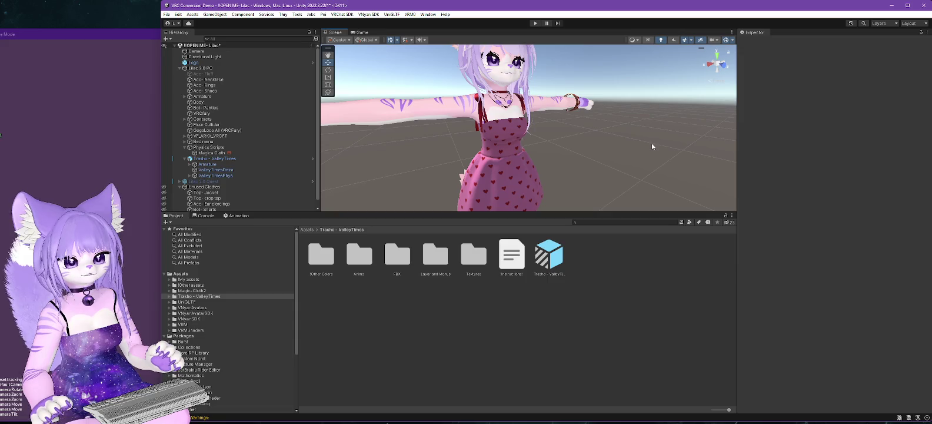
Export Lilac 2.0 PC via VNyan SDK, saving it as 'Lilac 2.0 PC-broken dress' in Models.
click(200, 68)
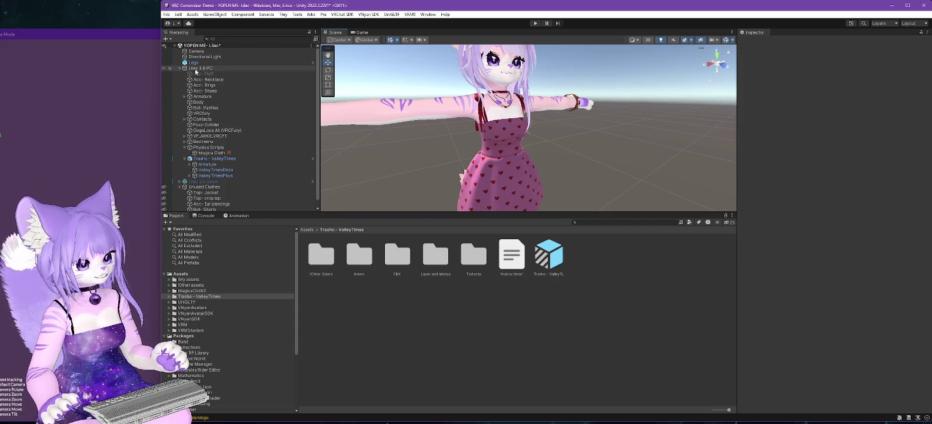
click(370, 16)
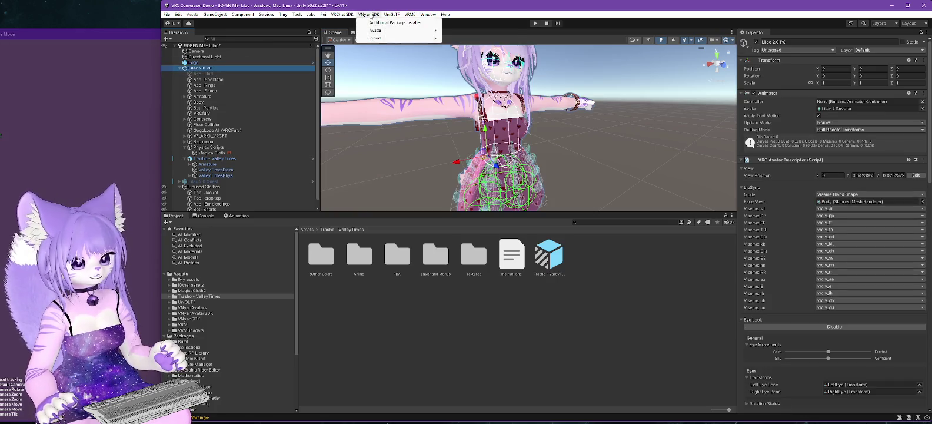
mouse_move(408, 32)
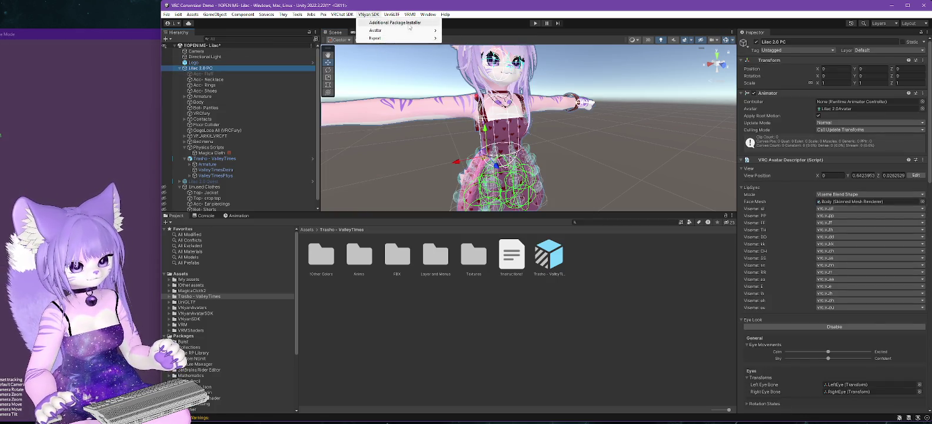
click(475, 37)
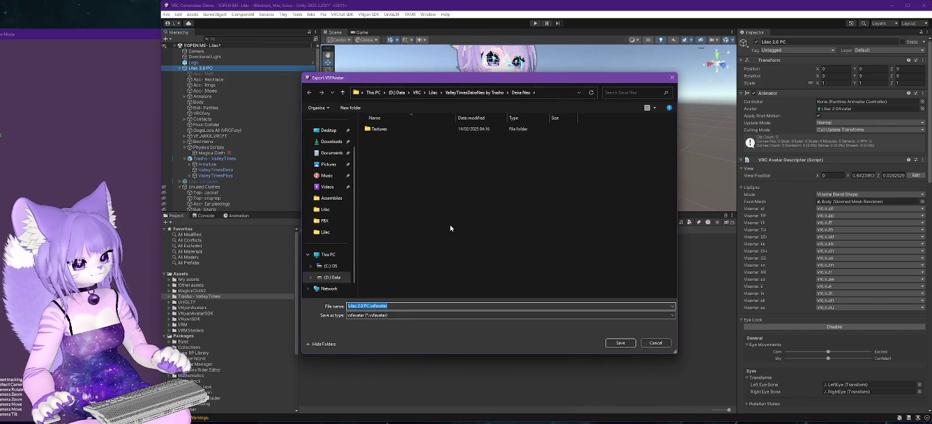
key(Return)
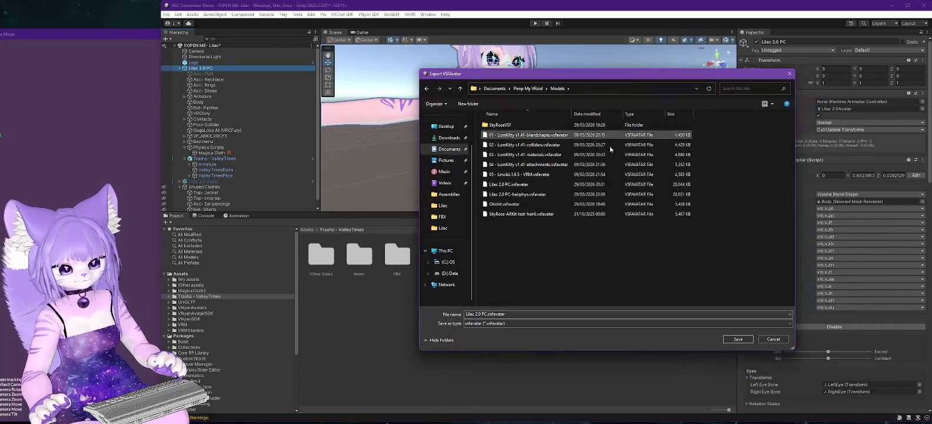
click(523, 313)
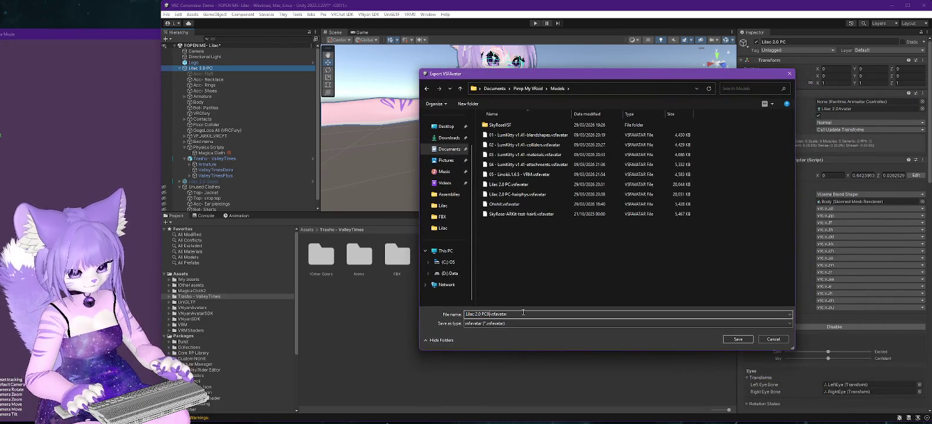
text(-brokendress)
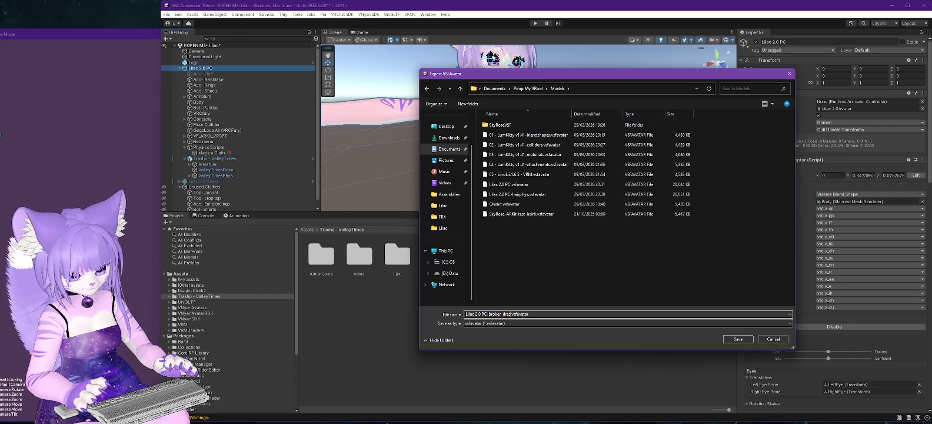
click(739, 340)
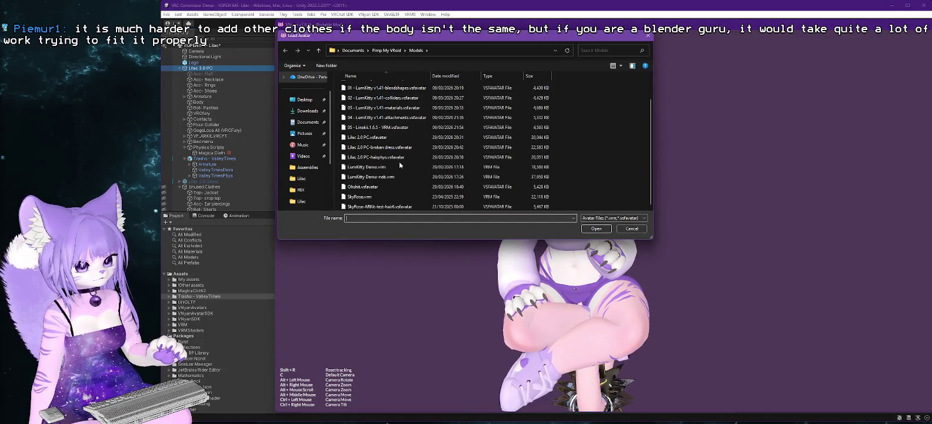
Load Lilac 2.0 PC-broken dress.vsfavatar in VNyan to check the dress, then return to Unity.
double_click(386, 148)
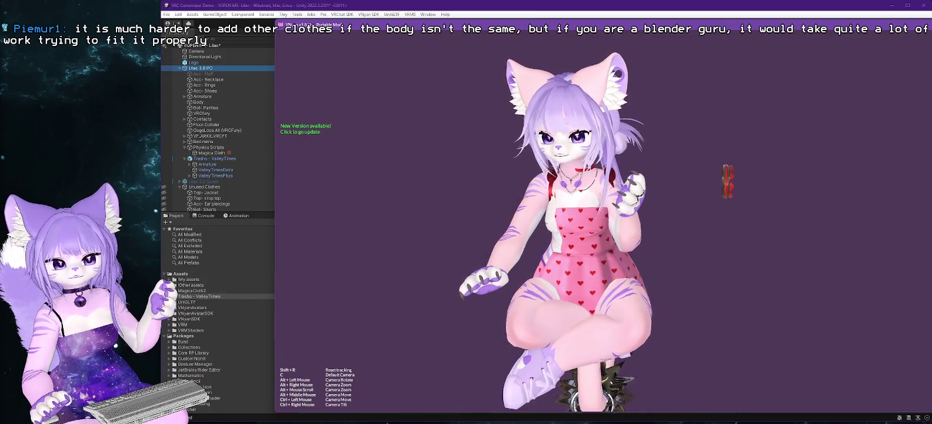
key(alt+Tab)
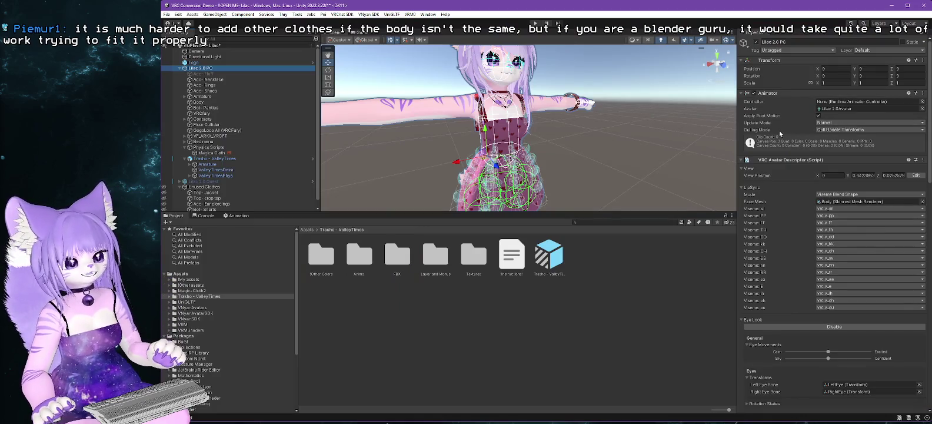
Unpack the Trasho - ValleyTimes dress prefab, confirming past the VRCFury warning.
click(558, 146)
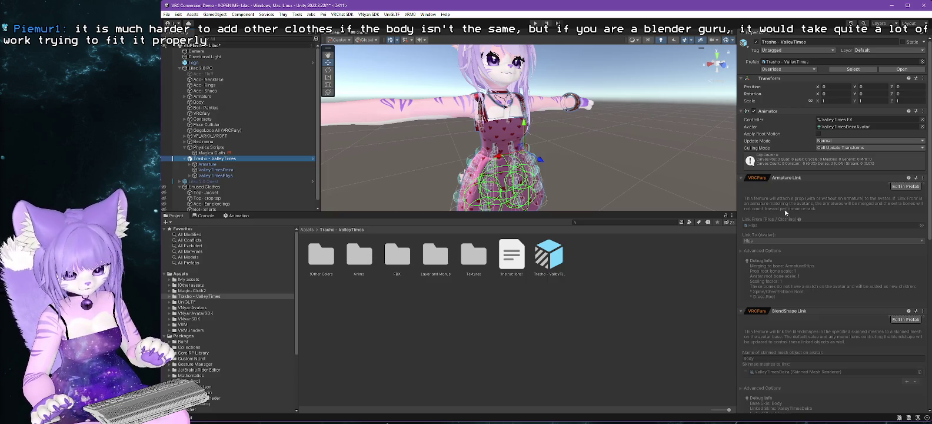
scroll(784, 209, down, 2)
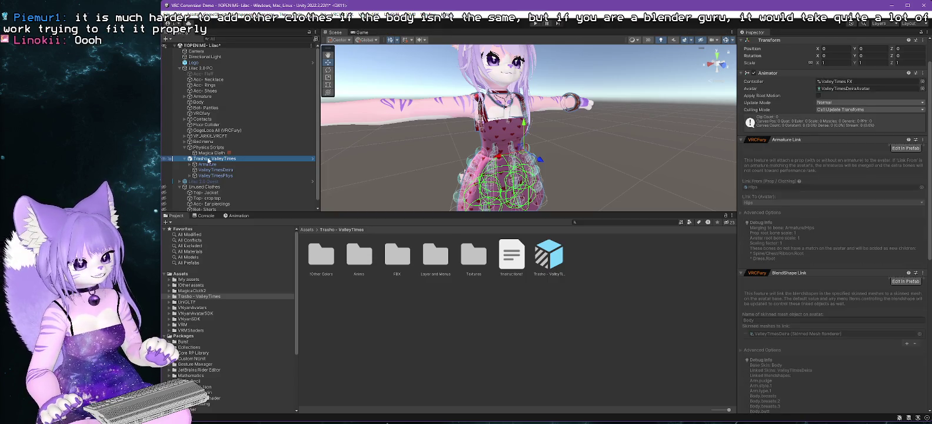
right_click(209, 160)
mouse_move(249, 227)
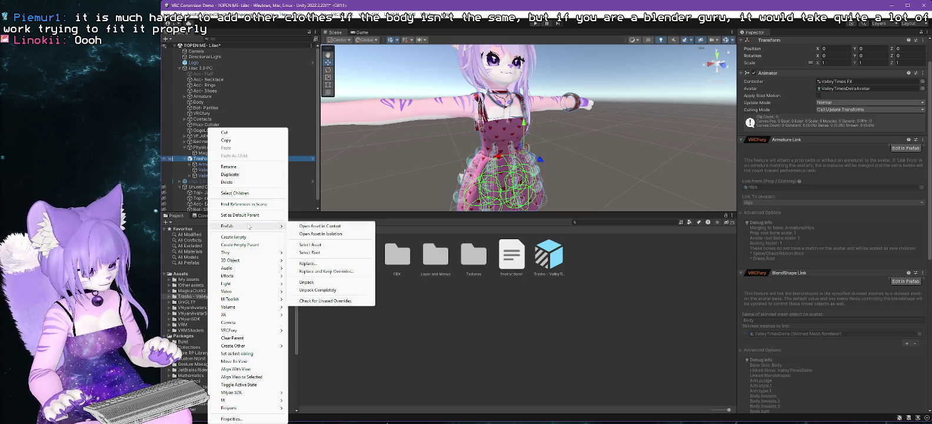
click(344, 289)
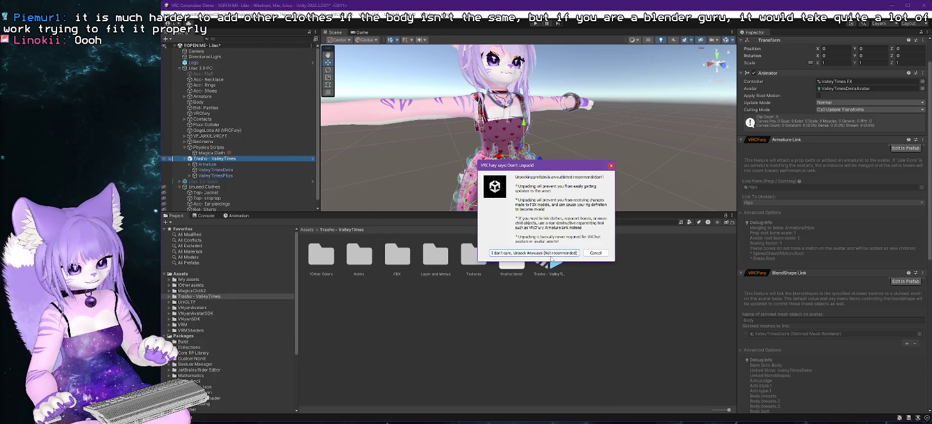
click(550, 254)
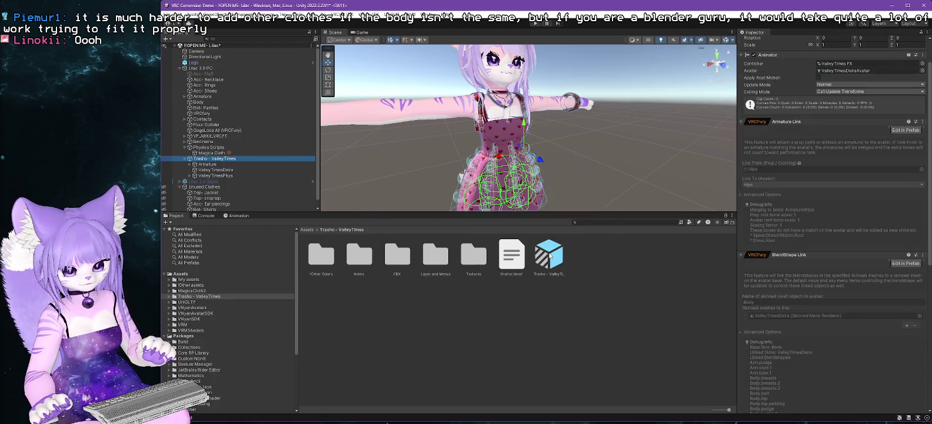
Expand the dress Armature and Hips, widening the hierarchy to read the bone names.
click(215, 165)
click(217, 169)
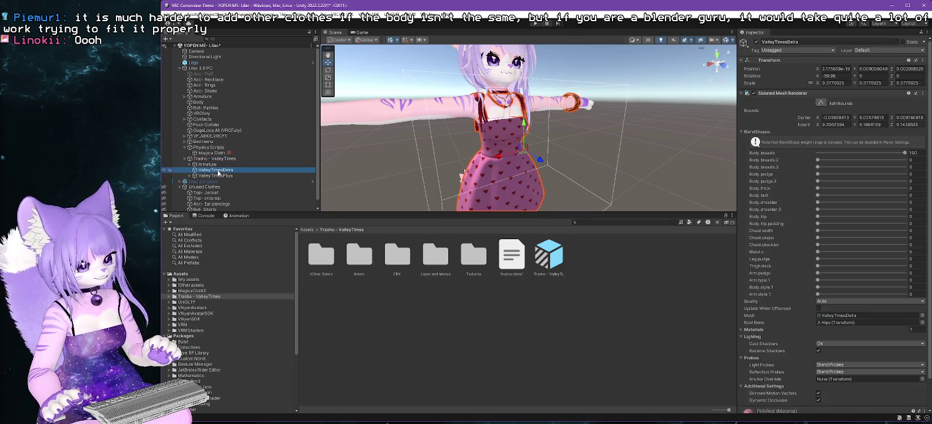
click(215, 159)
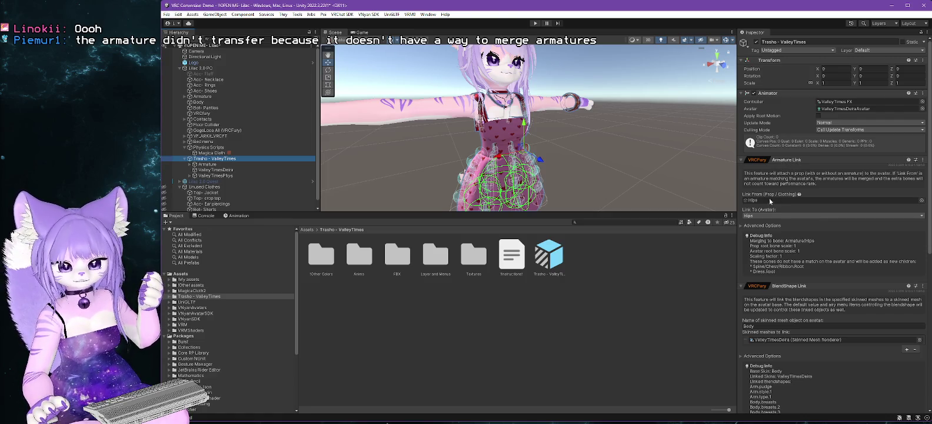
click(190, 164)
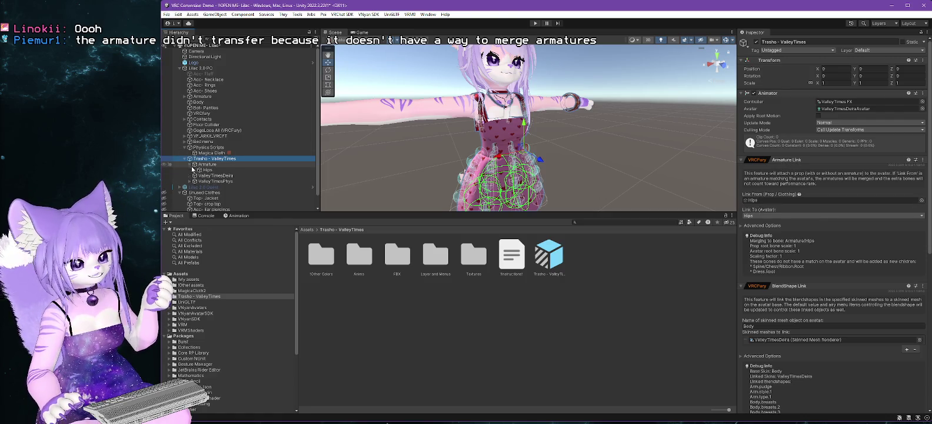
click(194, 170)
drag(319, 140, 327, 141)
drag(380, 211, 377, 237)
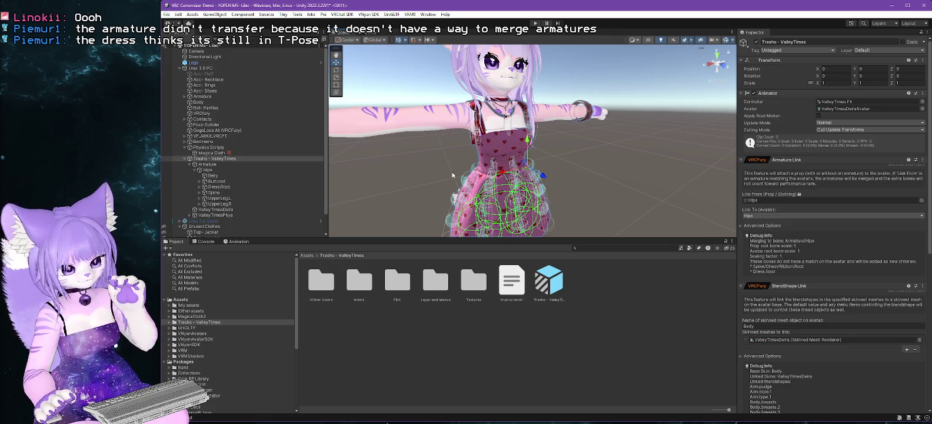
Set the VNyan Avatar Armature Merge's Old Armature to the dress's Hips bone.
click(765, 200)
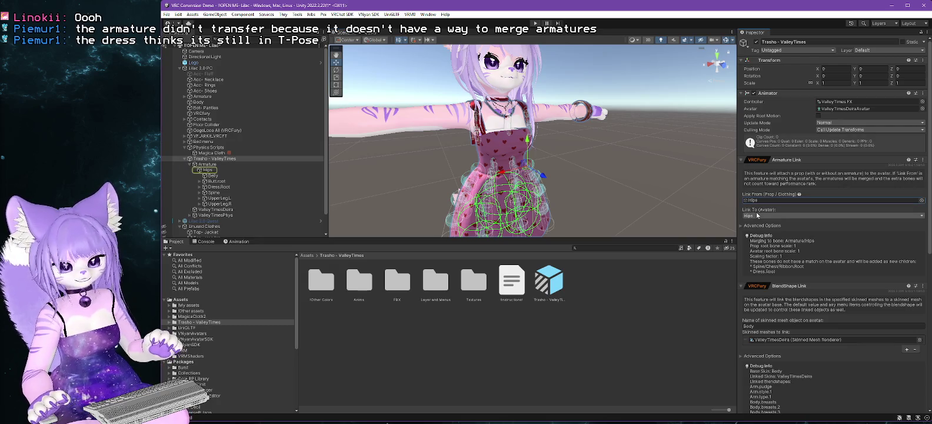
scroll(757, 216, down, 10)
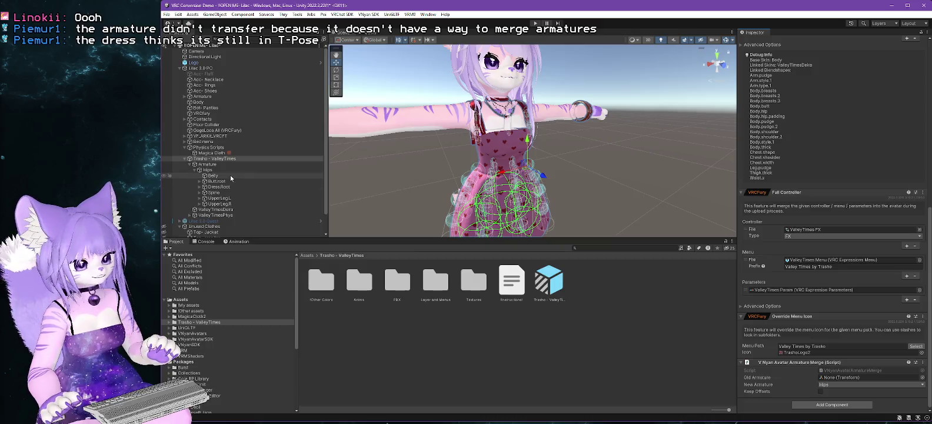
click(835, 378)
key(ctrl+v)
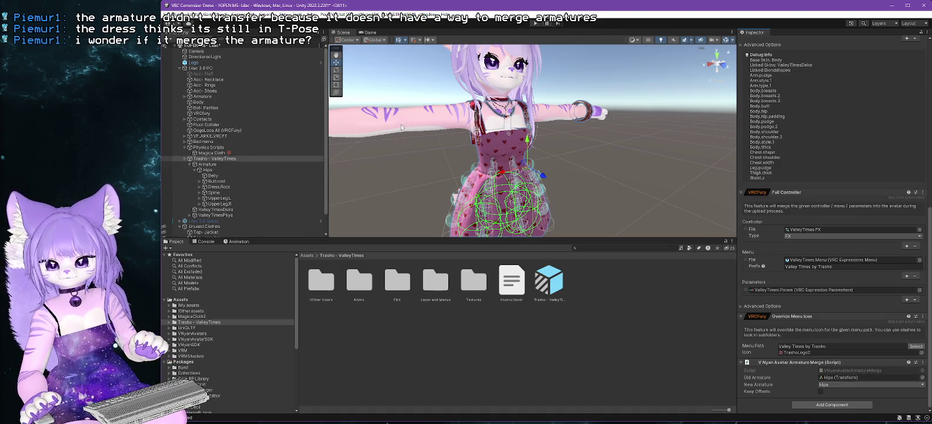
click(369, 14)
Retry the VNyan avatar export, which fails on missing VRM Meta, then minimise VRC Conversion Demo.
mouse_move(388, 30)
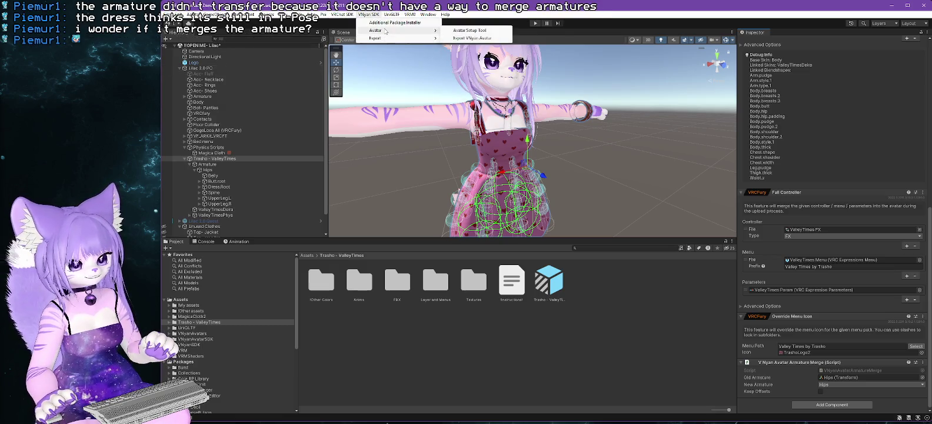
click(462, 38)
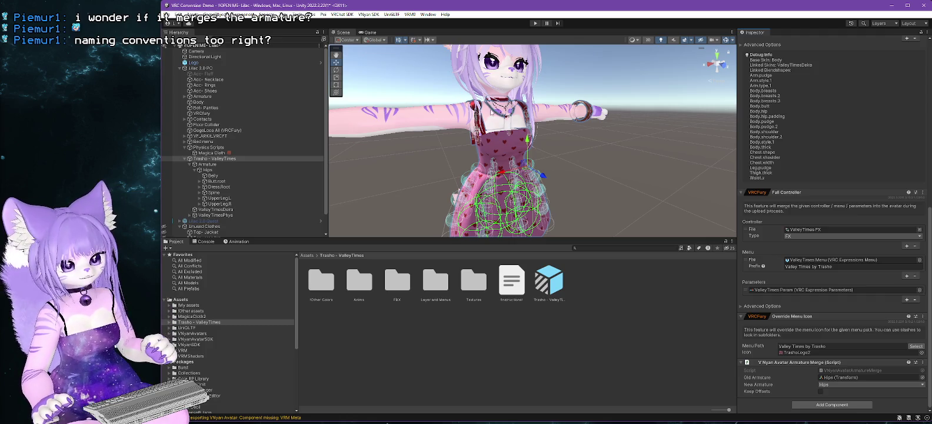
click(891, 4)
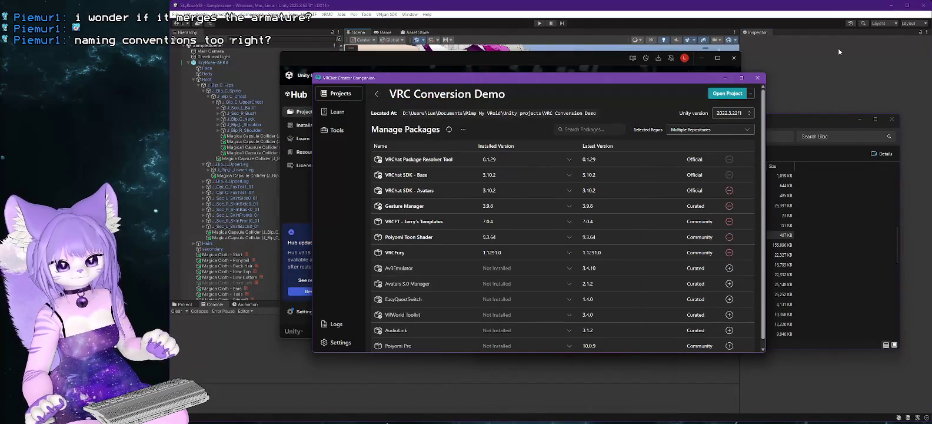
Reload the broken-dress avatar into VNyan.
click(480, 7)
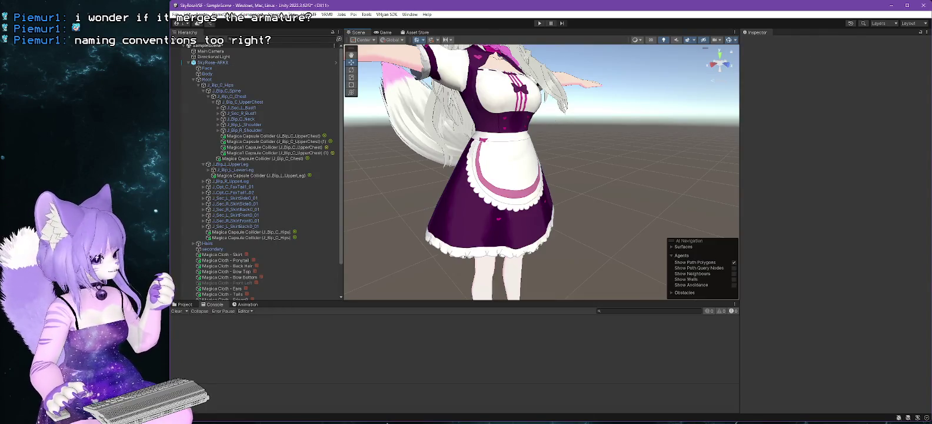
key(alt+Tab)
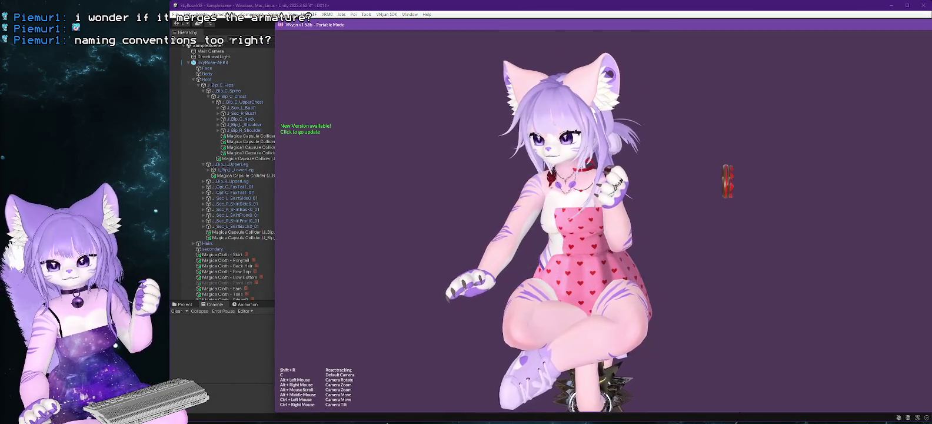
scroll(381, 177, down, 1)
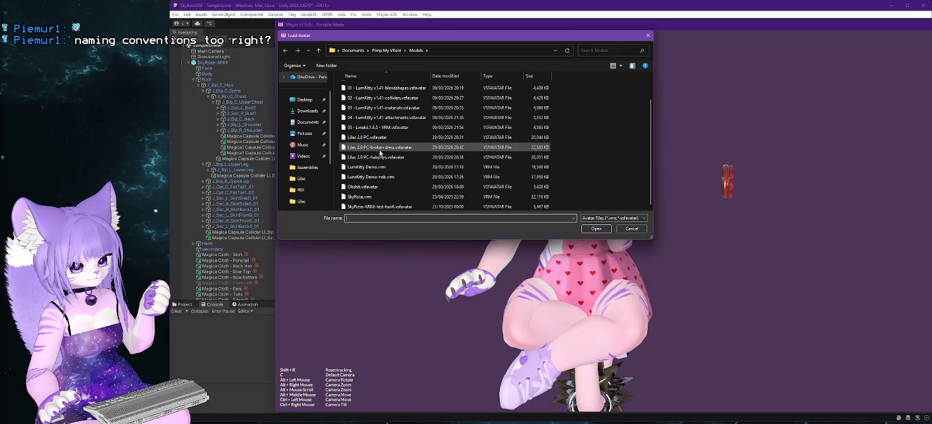
double_click(380, 147)
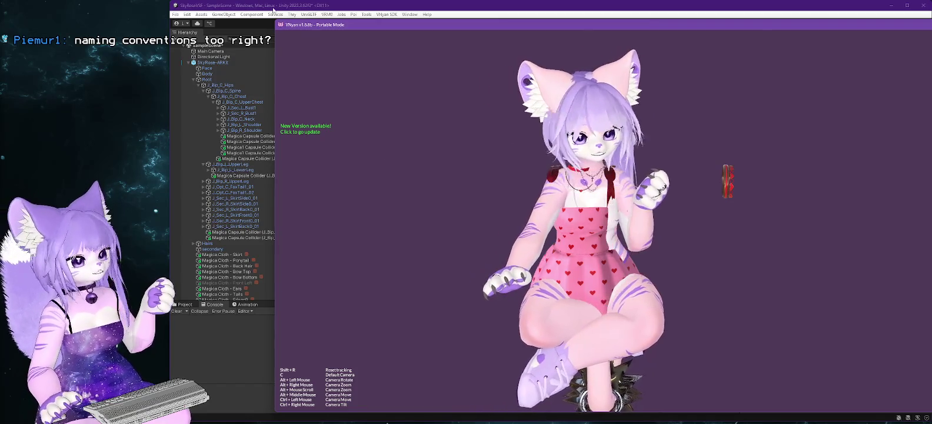
Export the SkyRose project's avatar for VNyan.
click(331, 6)
click(386, 14)
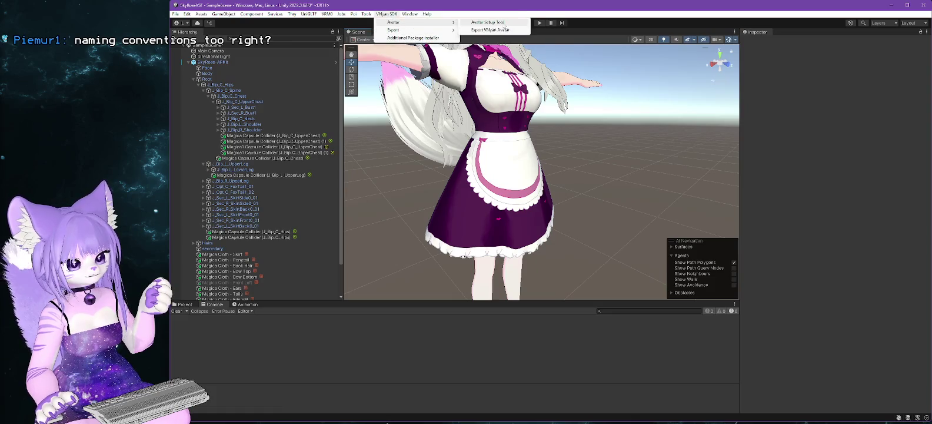
click(501, 30)
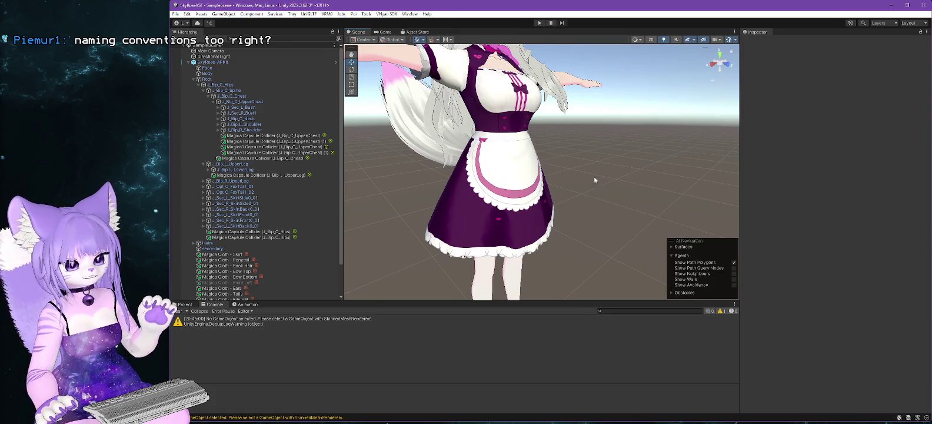
Minimise SkyRose and bring VRC Conversion Demo forward, closing the VNyan SDK menu unused.
click(891, 4)
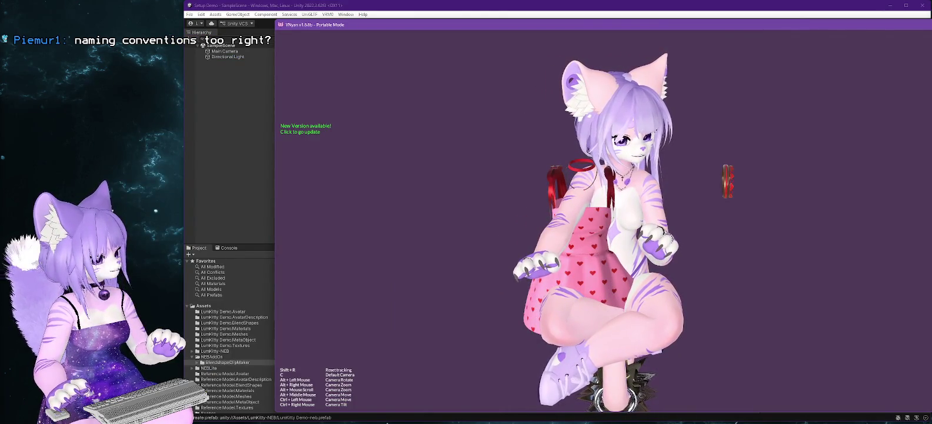
click(386, 422)
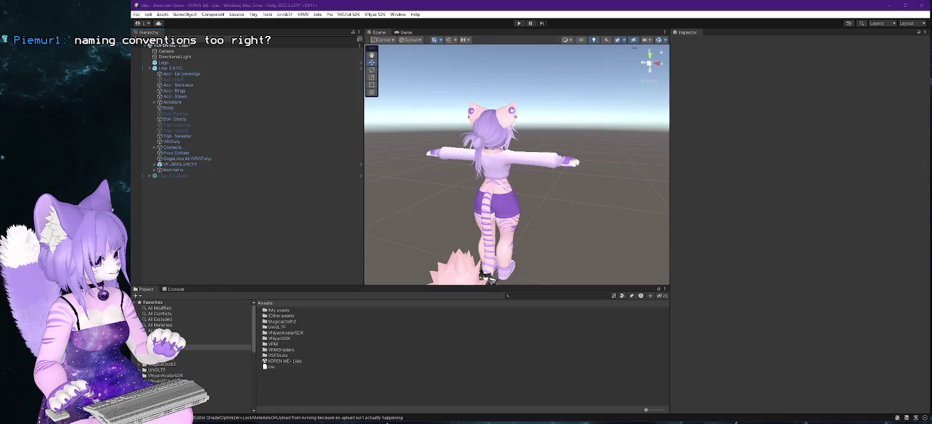
click(386, 422)
click(370, 14)
mouse_move(383, 30)
click(472, 38)
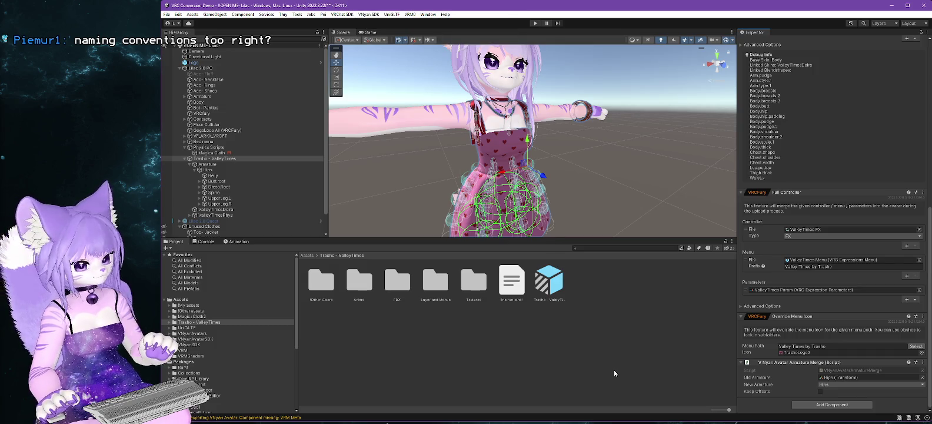
Export Lilac 2.0 PC as 'Lilac 2.0 PC-fixed dress.vsfavatar', replacing 'broken' with 'fixed' in the name.
click(307, 68)
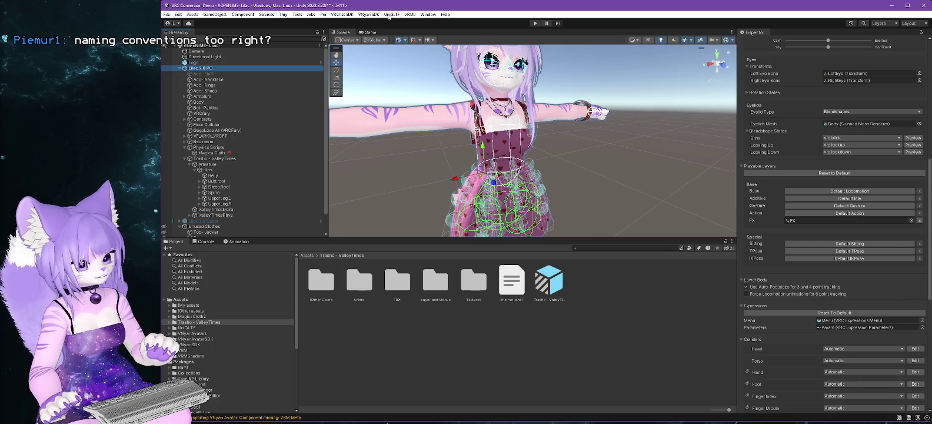
click(374, 15)
mouse_move(411, 30)
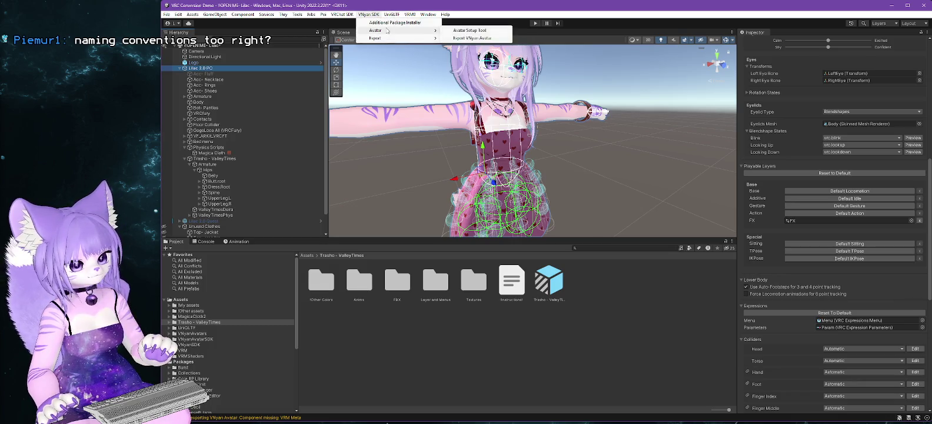
click(481, 38)
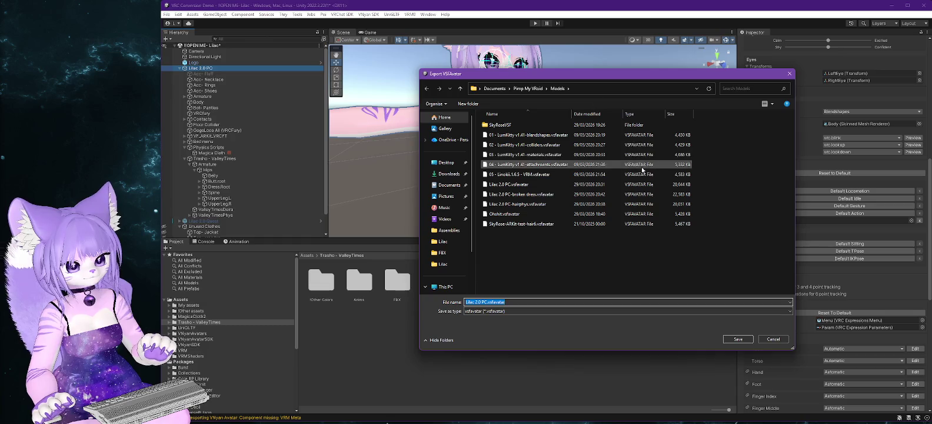
click(517, 194)
click(528, 302)
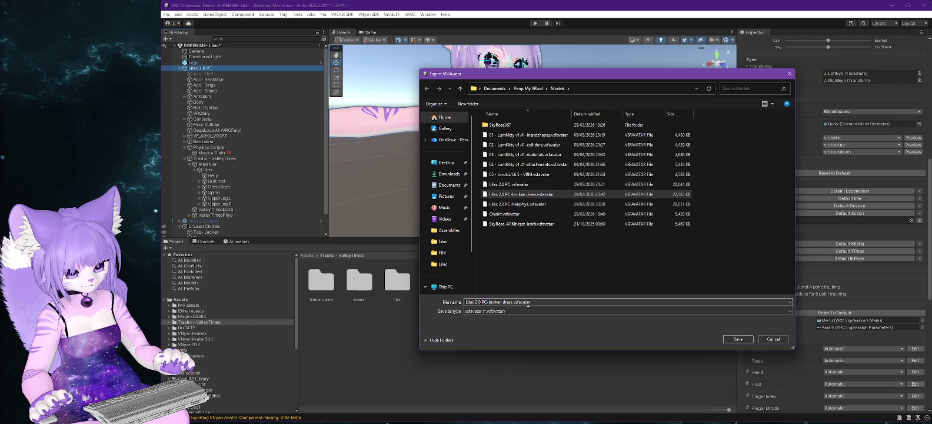
key(BackSpace)
key(BackSpace)
key(BackSpace)
text(fixed)
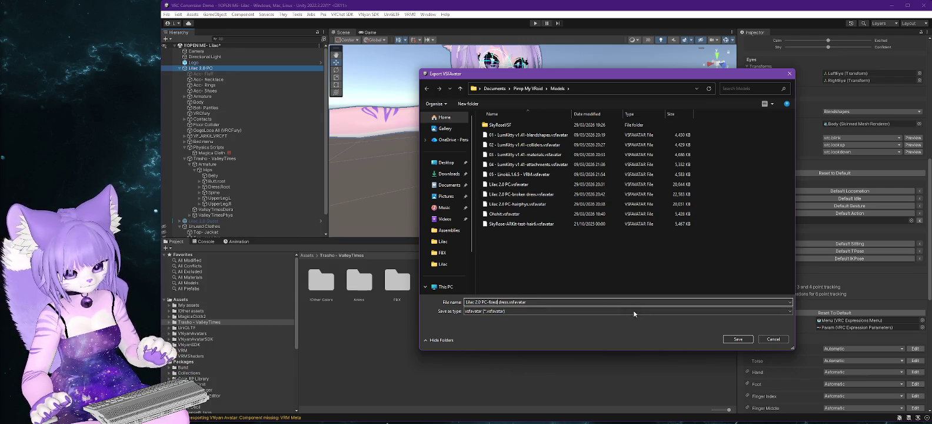
click(739, 339)
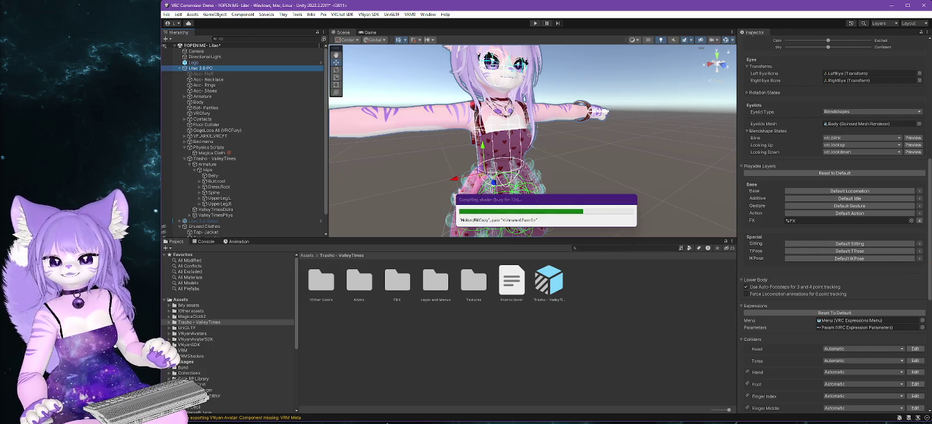
Dismiss Export complete, inspect the Armature bone tree with Chest collapsed, then open VNyan's Load Avatar.
click(593, 229)
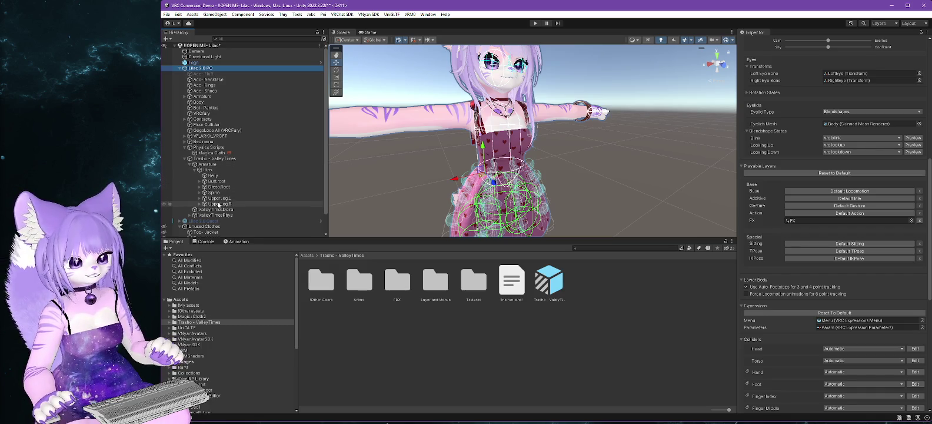
click(184, 97)
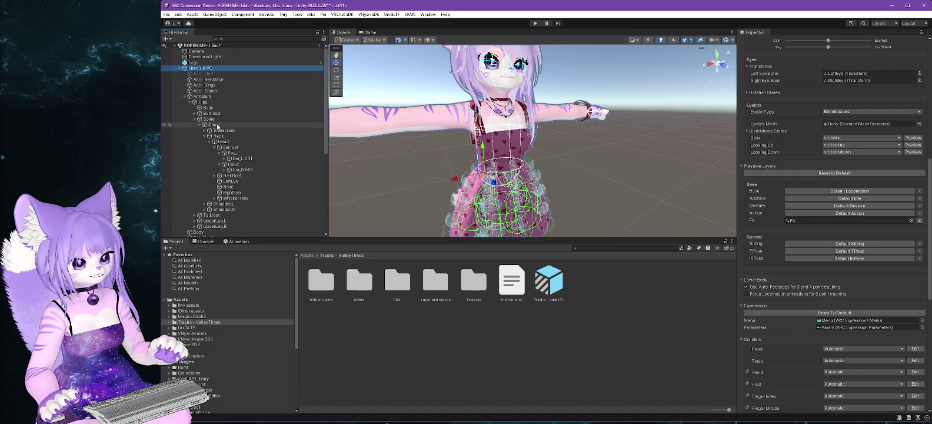
click(199, 125)
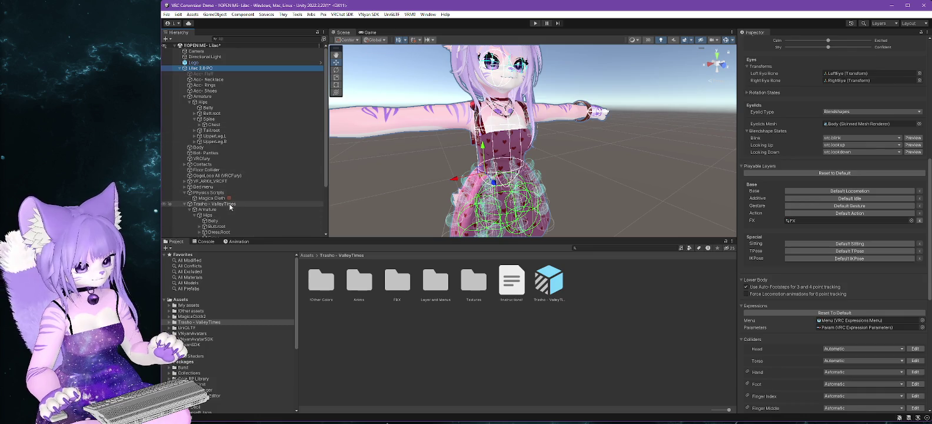
scroll(223, 214, down, 2)
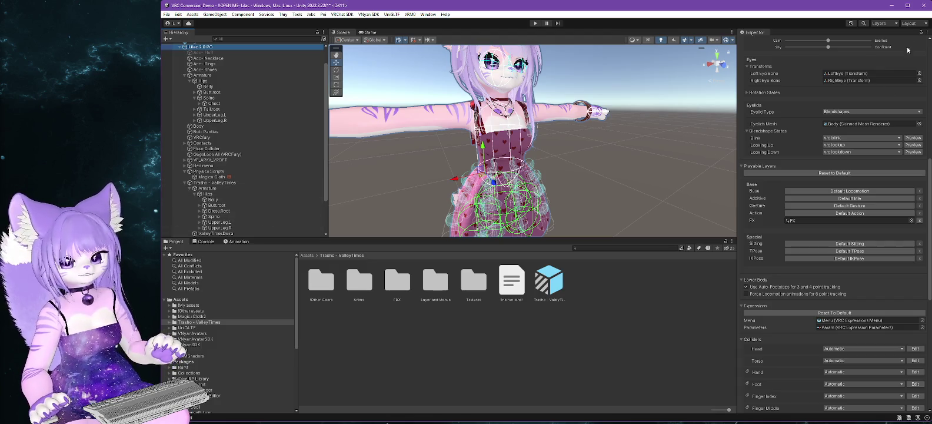
key(alt+Tab)
key(ctrl+o)
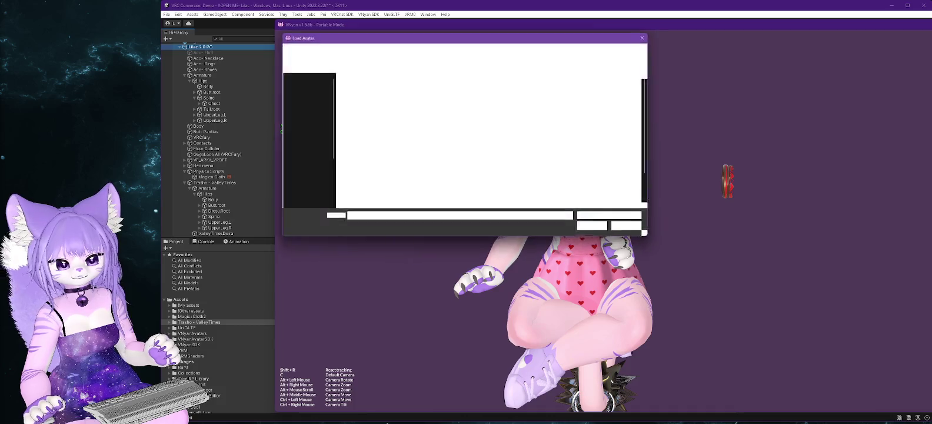
Load Lilac 2.0 PC-fixed dress.vsfavatar in VNyan, turn it to face the camera, then return to Unity.
double_click(388, 185)
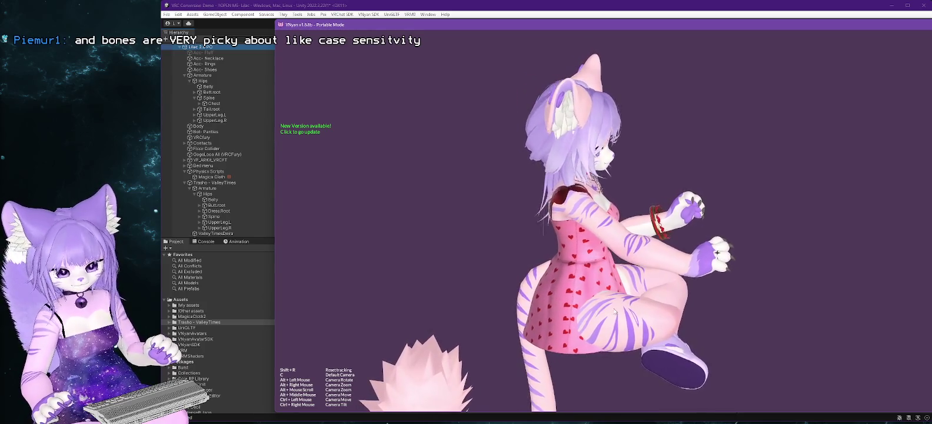
drag(664, 303, 574, 311)
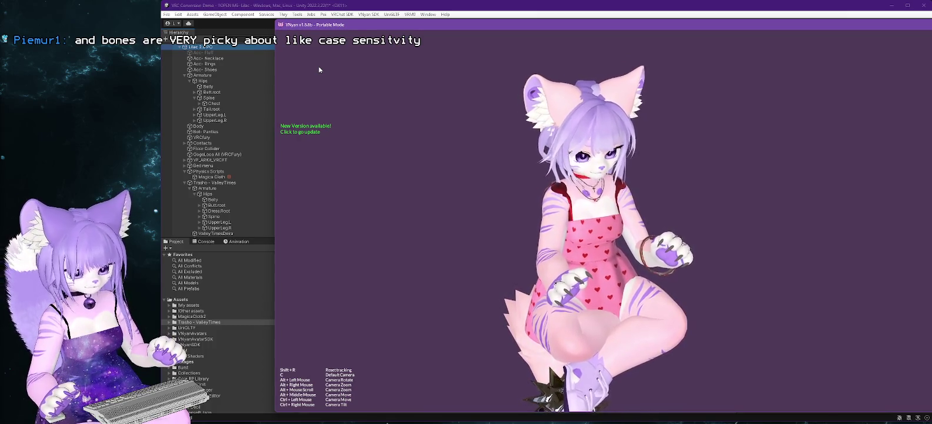
click(253, 6)
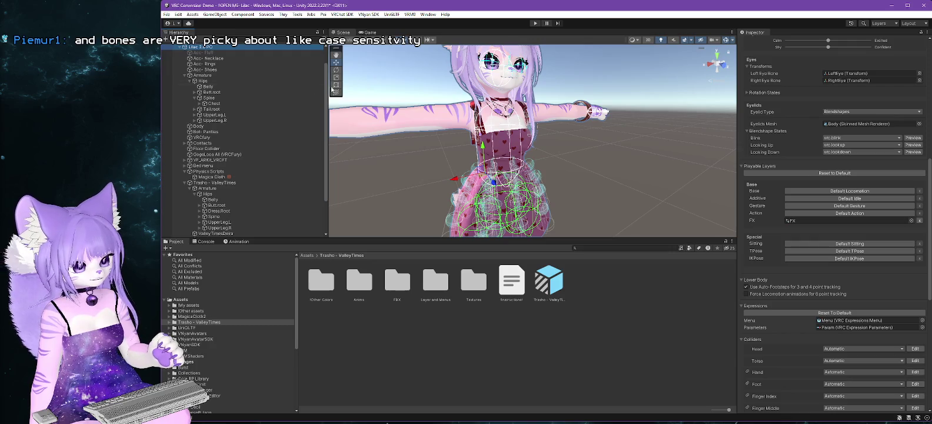
Remove the VNyan Avatar Armature Merge component from Trasho - ValleyTimes.
mouse_move(412, 165)
mouse_down()
mouse_move(569, 164)
mouse_move(585, 180)
mouse_move(569, 141)
mouse_up()
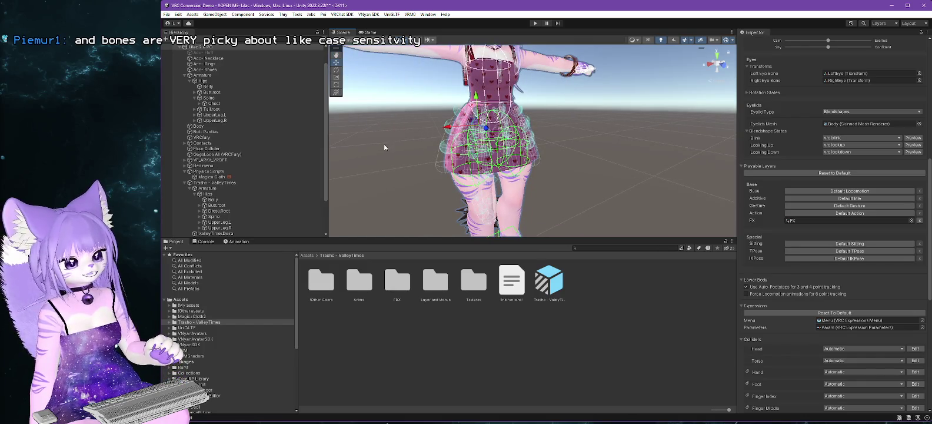
click(214, 183)
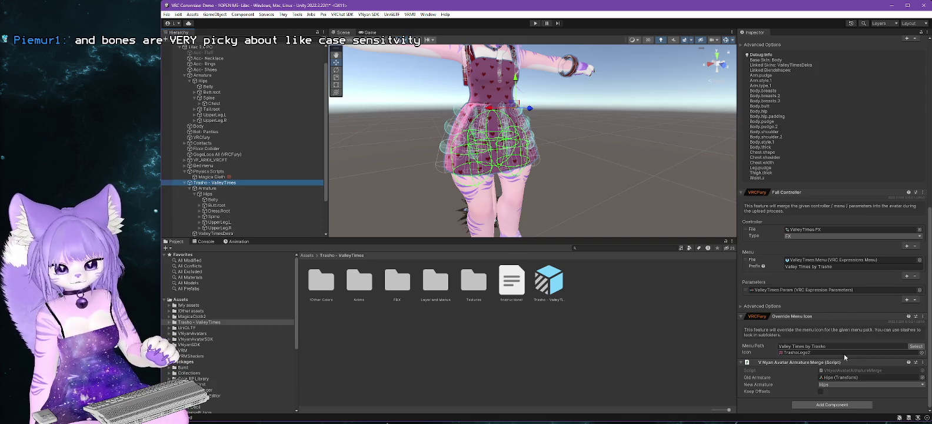
scroll(824, 360, up, 1)
right_click(837, 393)
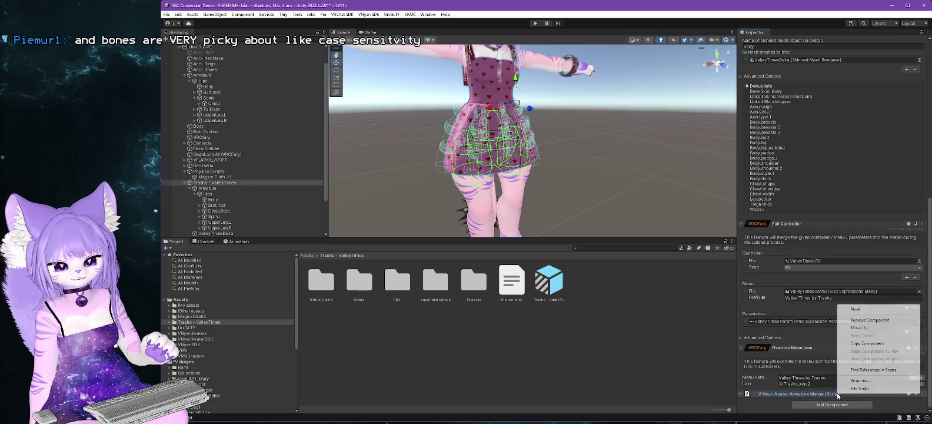
click(870, 320)
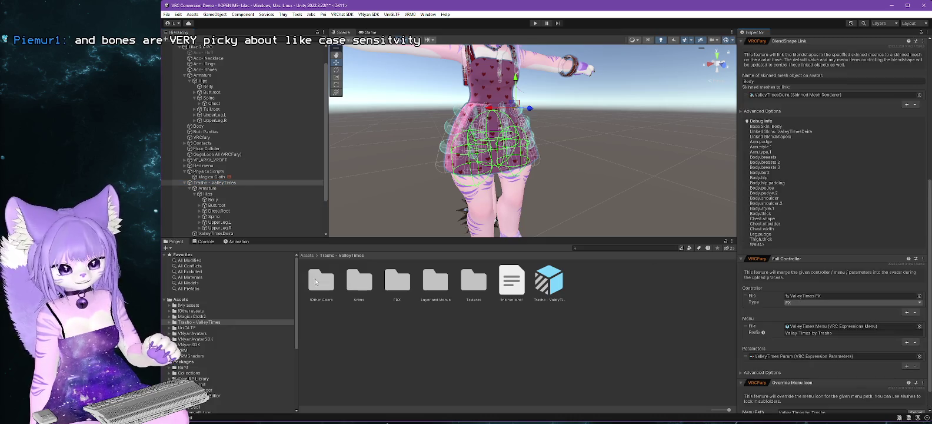
Parent Trasho - ValleyTimes directly under the avatar's Hips bone.
scroll(263, 143, up, 1)
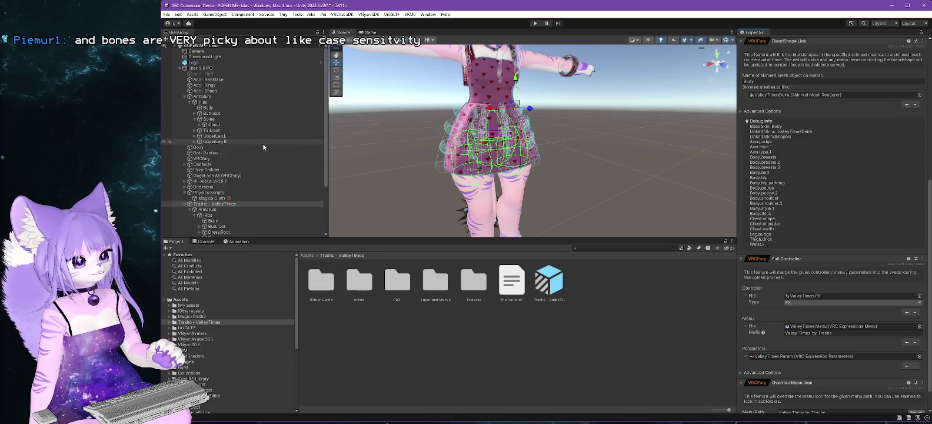
scroll(263, 143, down, 1)
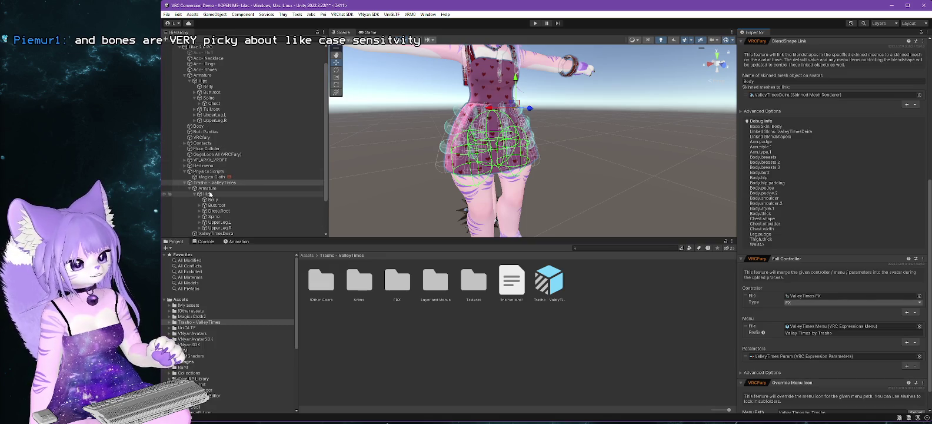
click(241, 182)
mouse_move(267, 166)
mouse_down()
mouse_move(239, 96)
mouse_move(205, 83)
mouse_up()
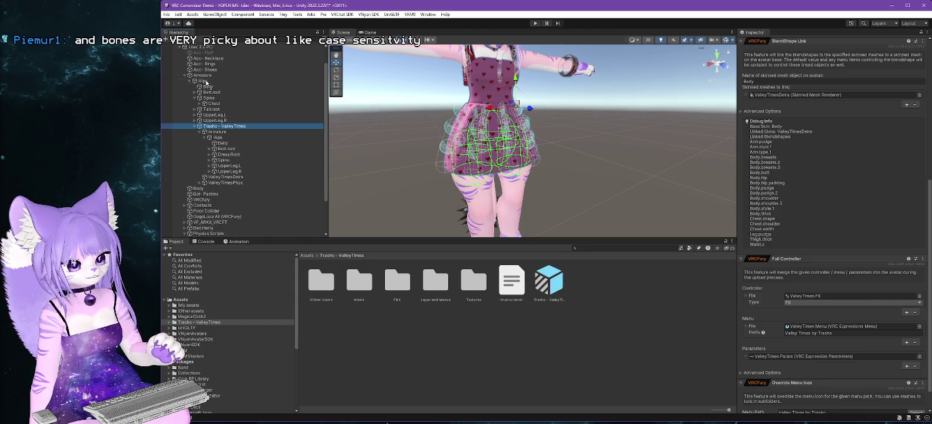
Attempt a VNyan avatar export, which reports VRM Meta missing, and select the Lilac 2.0 PC root.
click(368, 14)
mouse_move(412, 28)
click(481, 38)
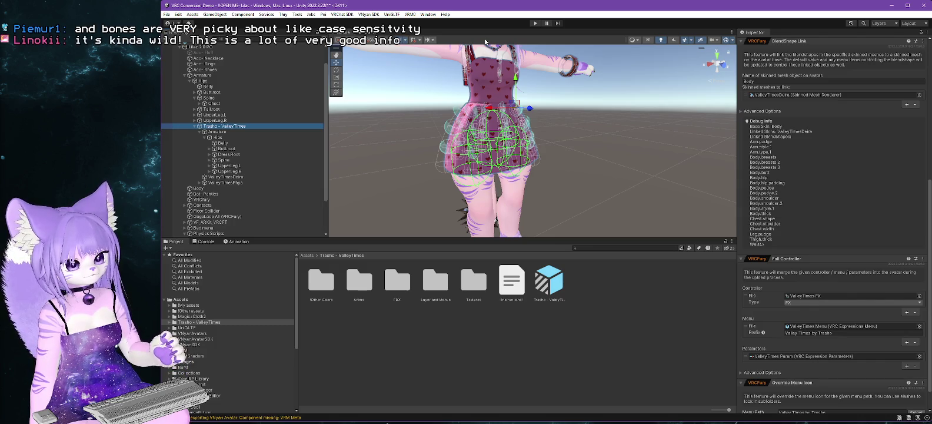
click(202, 46)
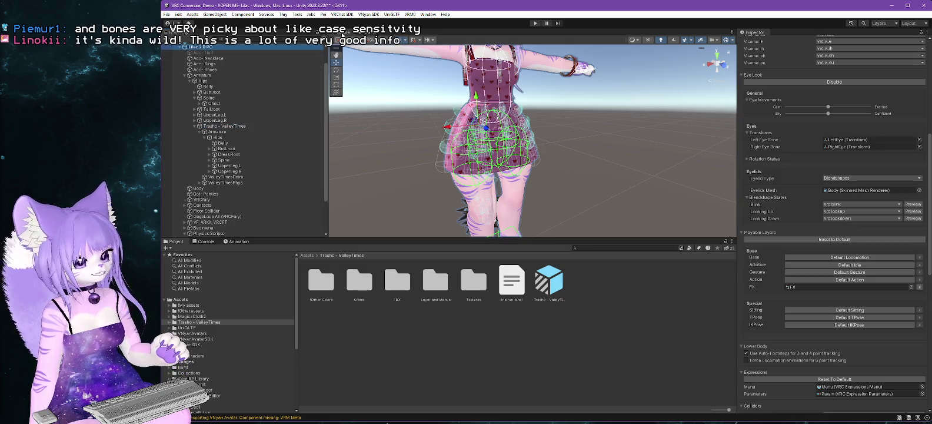
Export the avatar as 'Lilac 2.0 PC-fixed dress lazy.vsfavatar' and acknowledge the completion message.
click(368, 14)
mouse_move(412, 28)
click(479, 40)
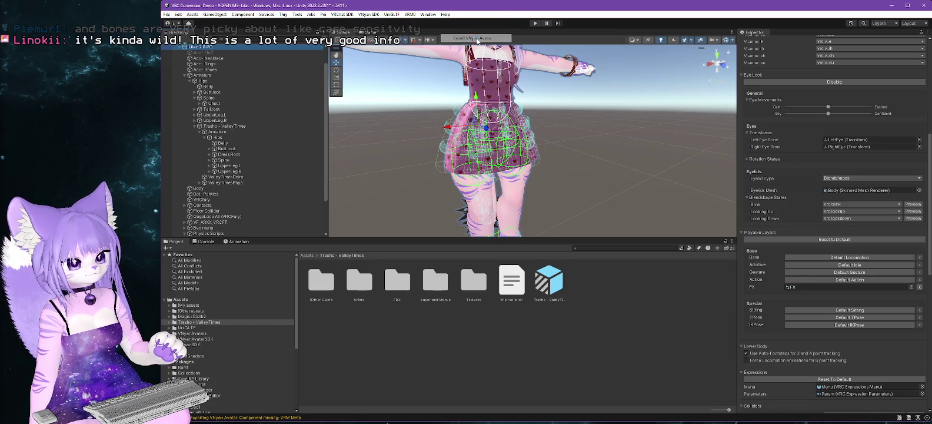
click(500, 204)
click(507, 302)
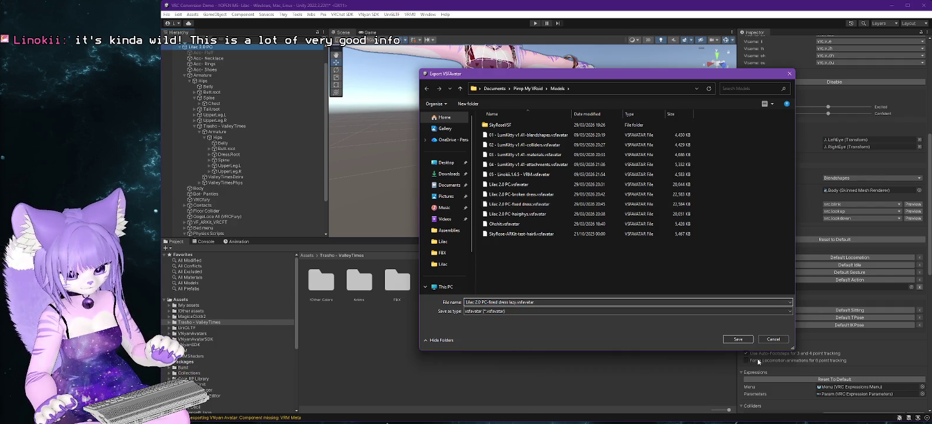
click(738, 339)
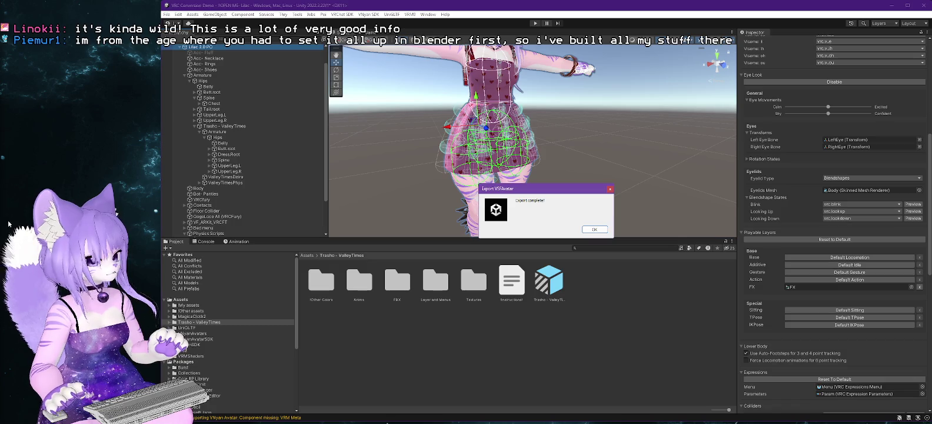
click(595, 228)
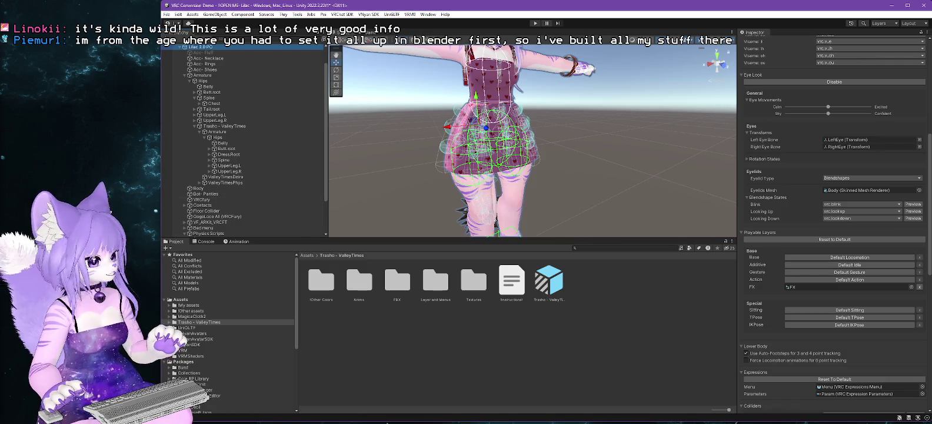
In VRChat Creator Companion, go back to Projects and open Lilac 2.5 - VRChat.
key(alt+Tab)
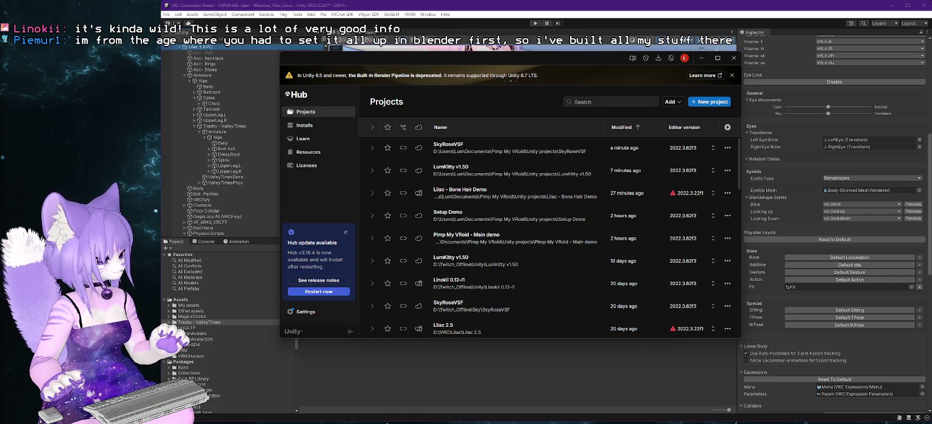
key(alt+Tab)
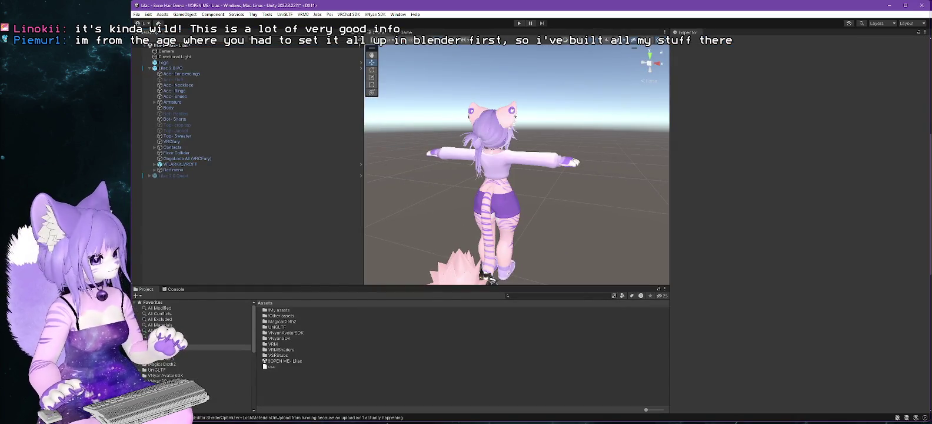
key(alt+Tab)
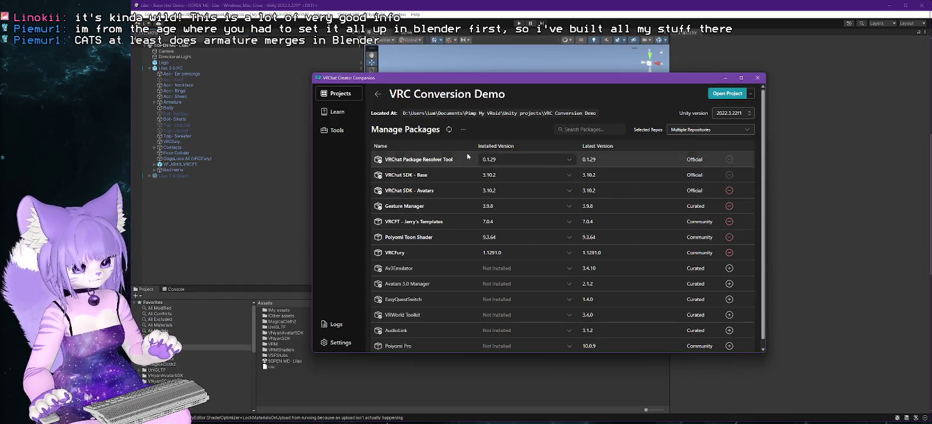
click(379, 94)
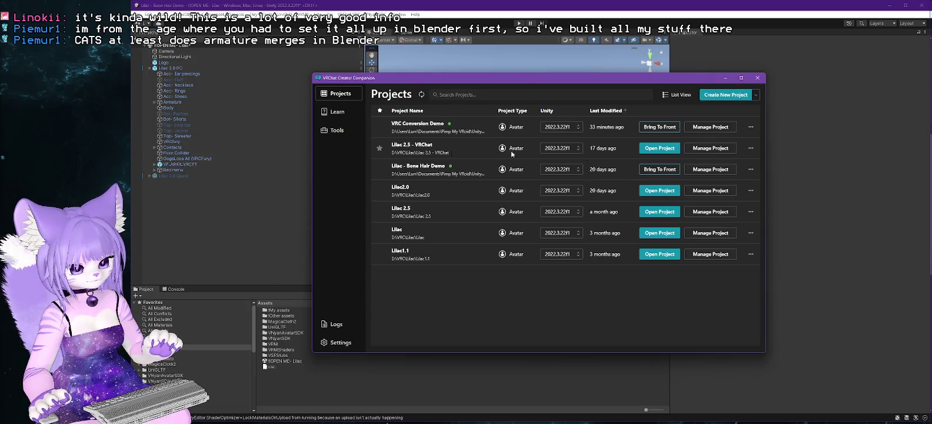
click(659, 148)
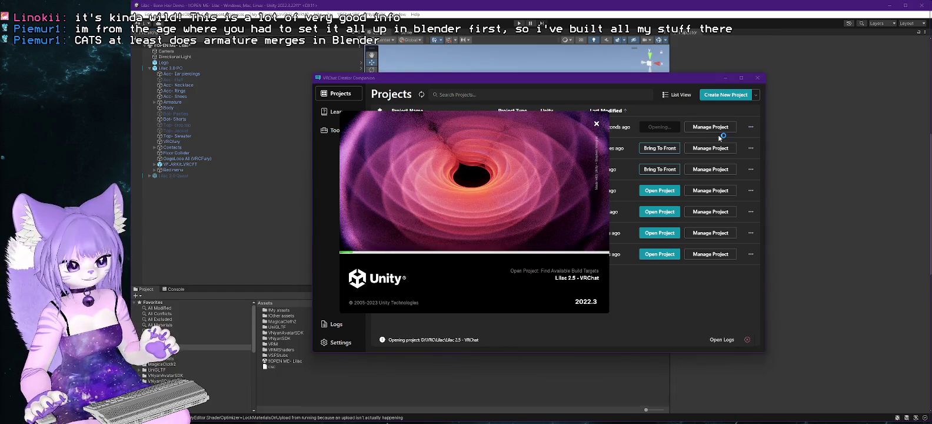
key(alt+Tab)
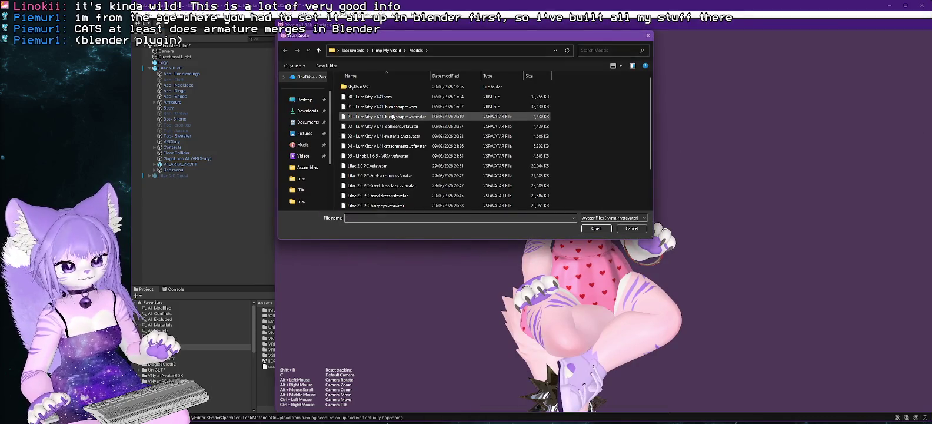
Load the Lilac .vsfavatar file from VNyan's Load Avatar dialog.
double_click(412, 139)
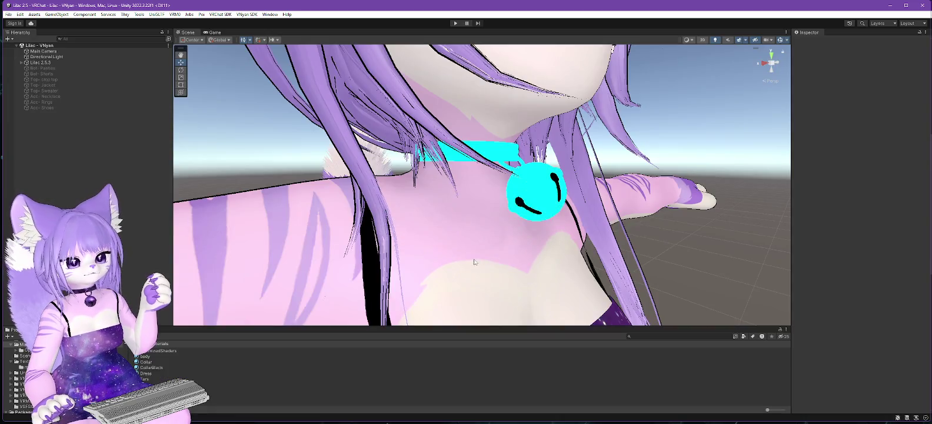
Expand Lilac 2.5.3, Armature and ValleyTimes in the Hierarchy and select ValleyTimes.
click(26, 63)
click(21, 62)
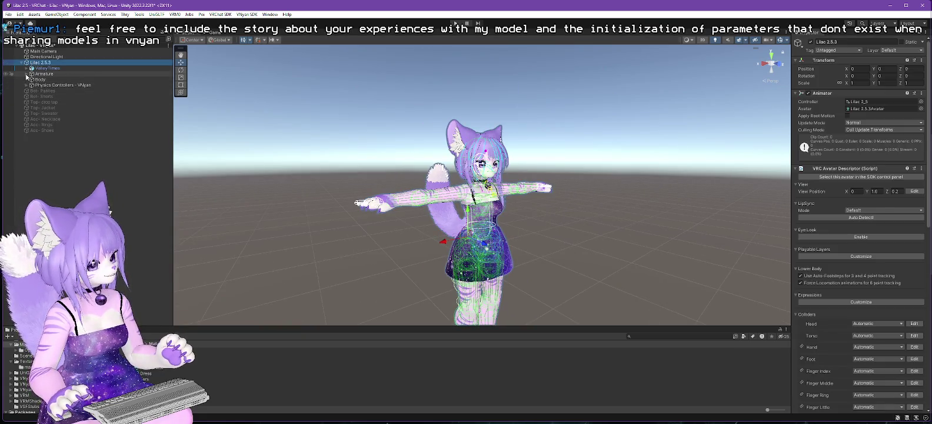
click(27, 73)
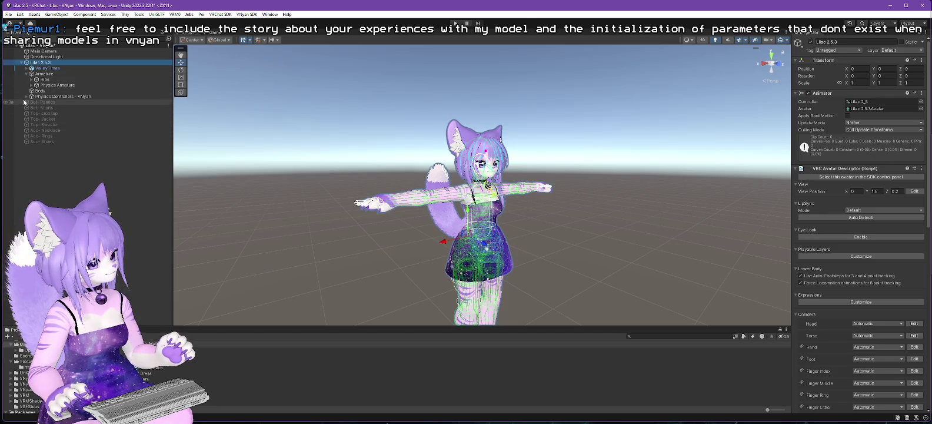
click(26, 68)
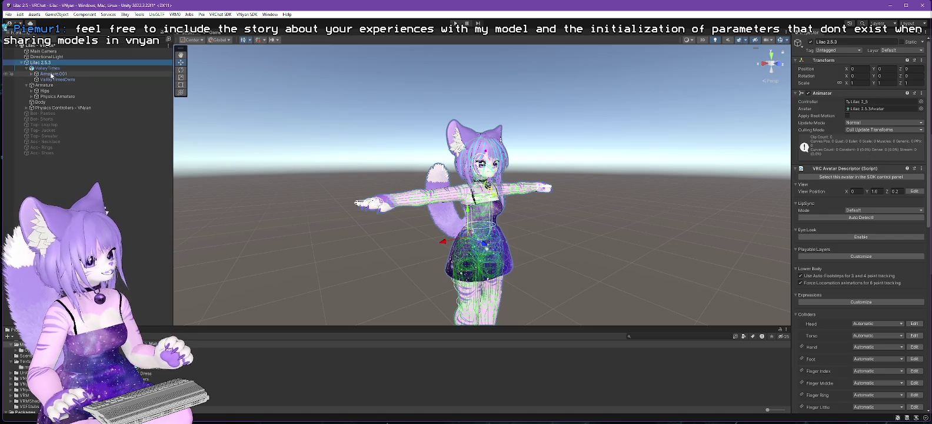
click(49, 69)
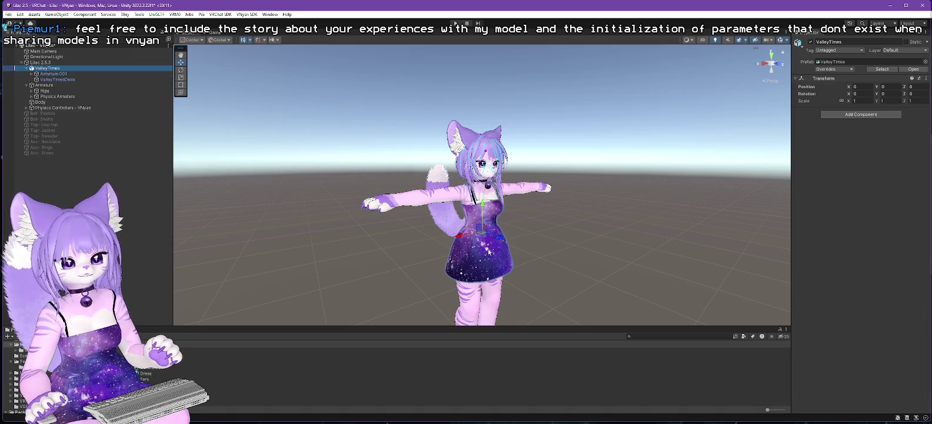
Close the Lilac 2.5 project without saving scene changes.
click(890, 5)
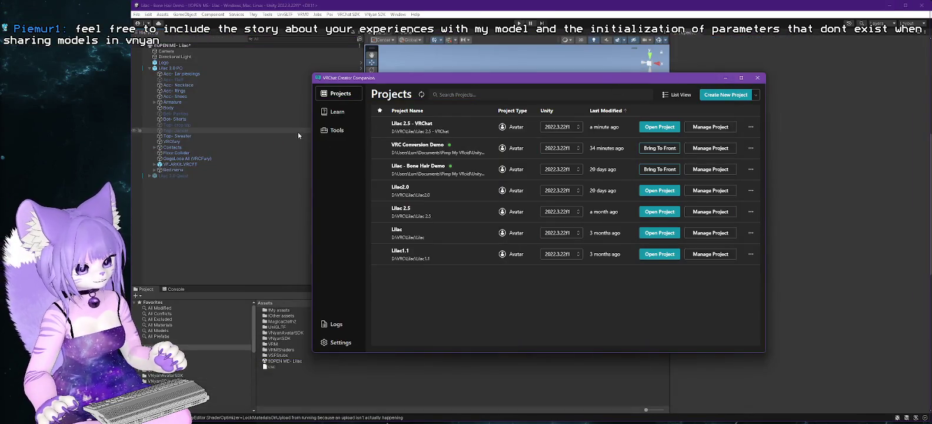
click(382, 8)
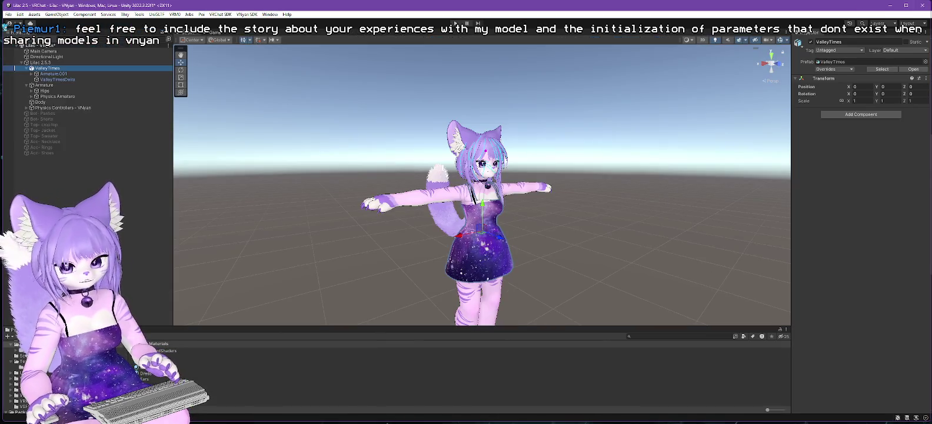
click(922, 5)
click(487, 230)
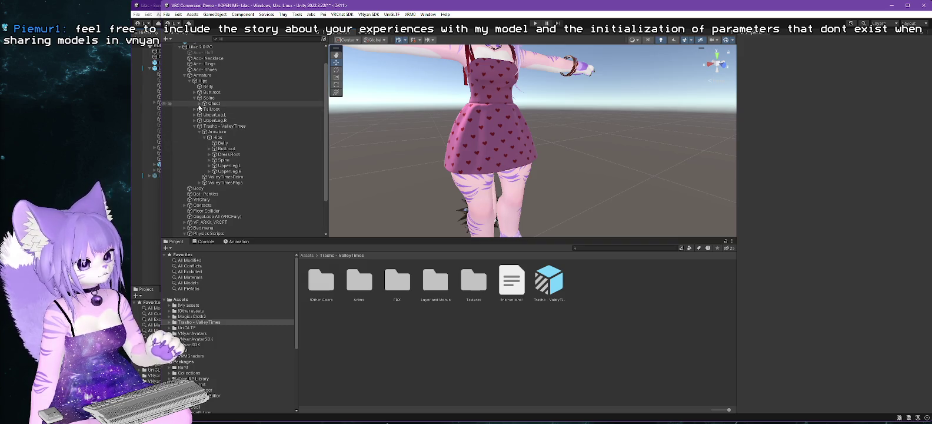
Try moving the inner Hips and Belly bones under the avatar's Hips, then undo.
click(195, 98)
drag(210, 131, 206, 83)
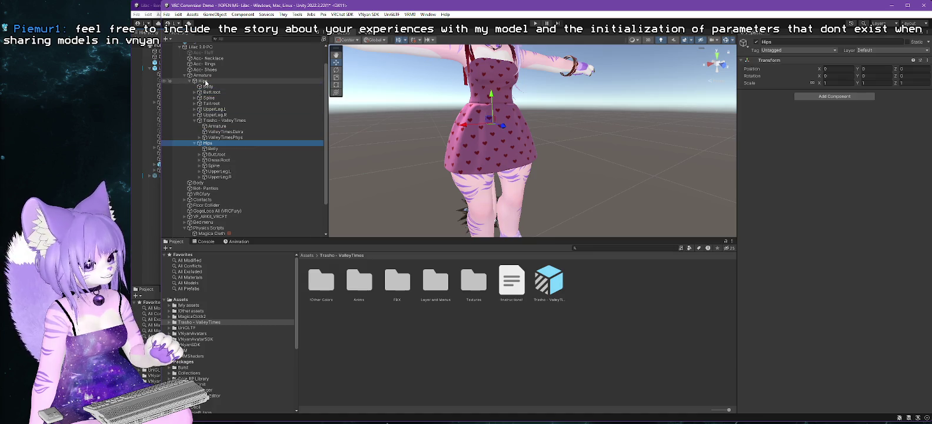
drag(209, 147, 209, 87)
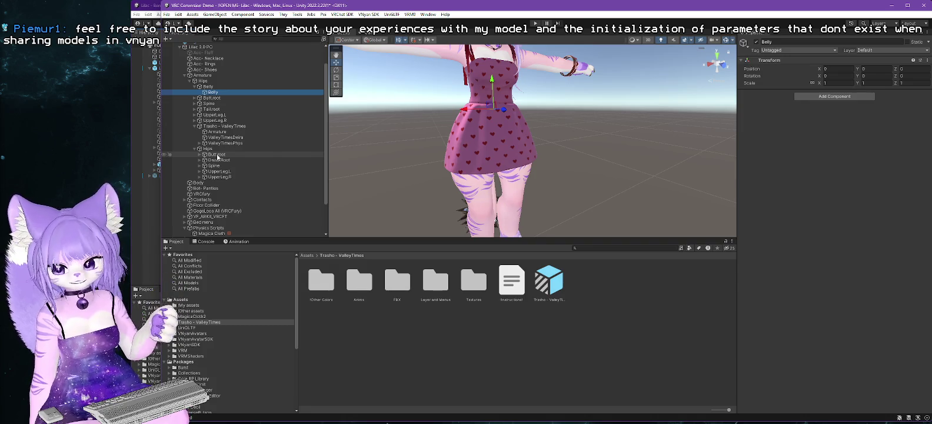
key(ctrl+z)
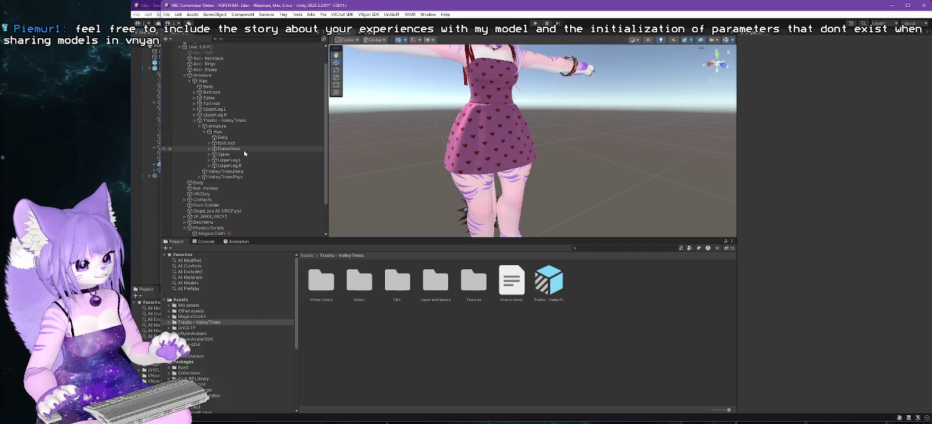
Move Dress.Root under the avatar's Hips and review the Magica Cloth settings.
click(223, 150)
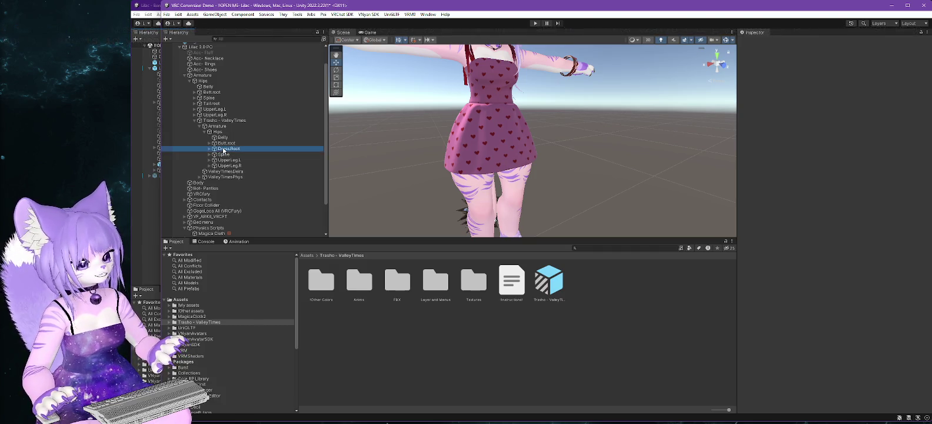
mouse_move(271, 139)
mouse_down()
mouse_move(203, 77)
mouse_move(204, 84)
mouse_up()
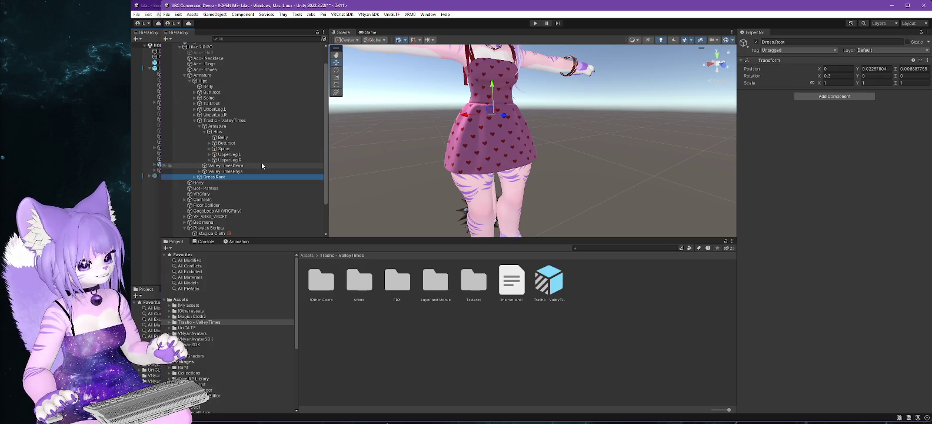
scroll(261, 161, down, 3)
click(210, 195)
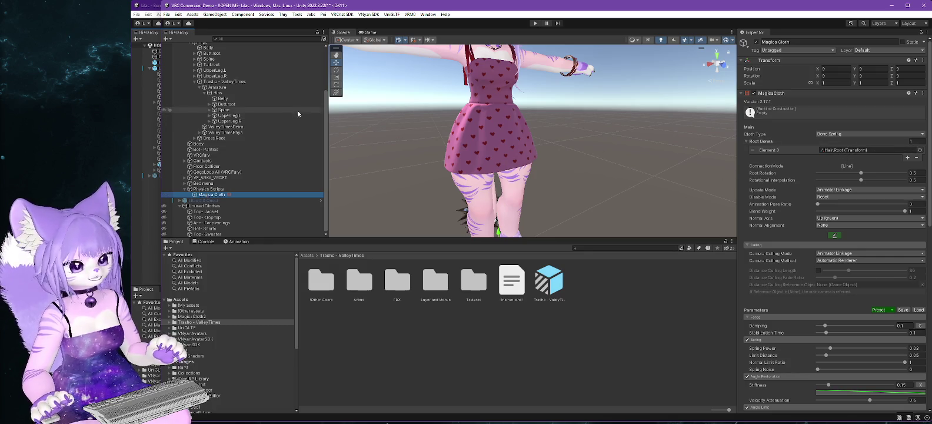
scroll(265, 118, up, 3)
click(232, 125)
scroll(824, 273, down, 7)
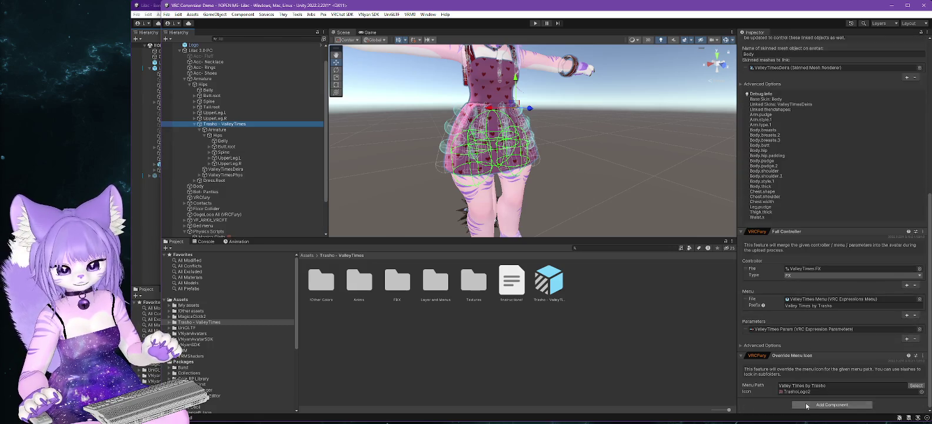
Add a VNyan Avatar Armature Merge component to Trasho - ValleyTimes, with Hips as Old Armature.
click(814, 405)
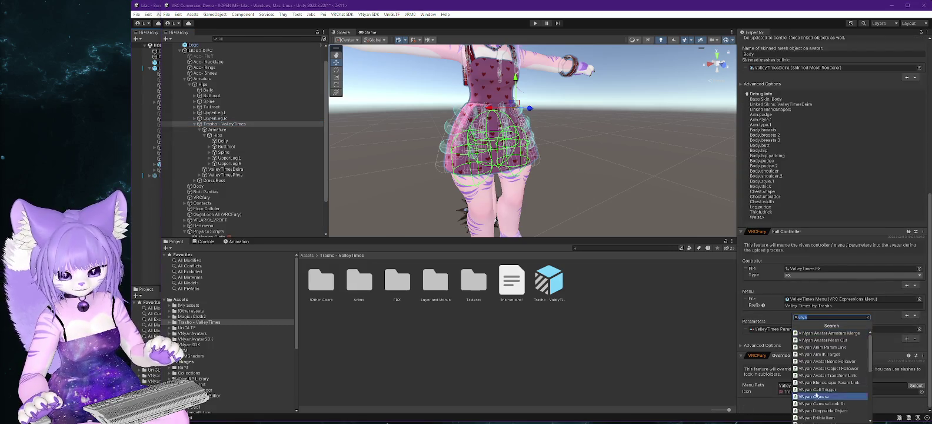
click(839, 331)
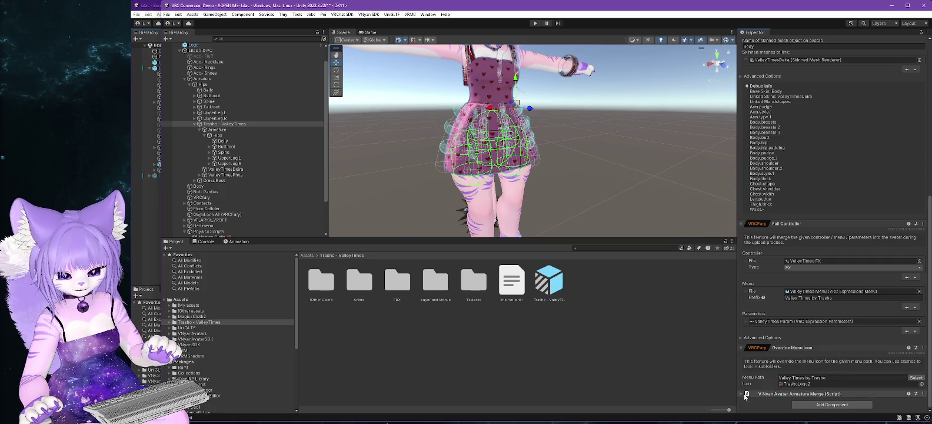
scroll(817, 341, down, 1)
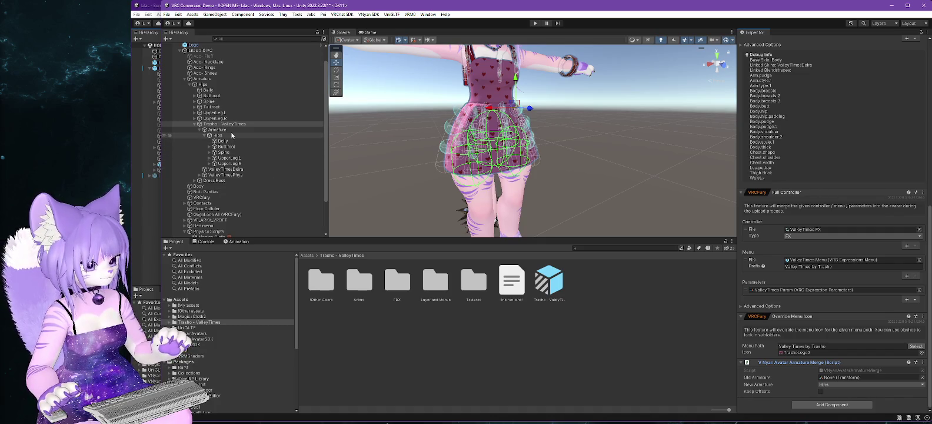
drag(221, 136, 845, 380)
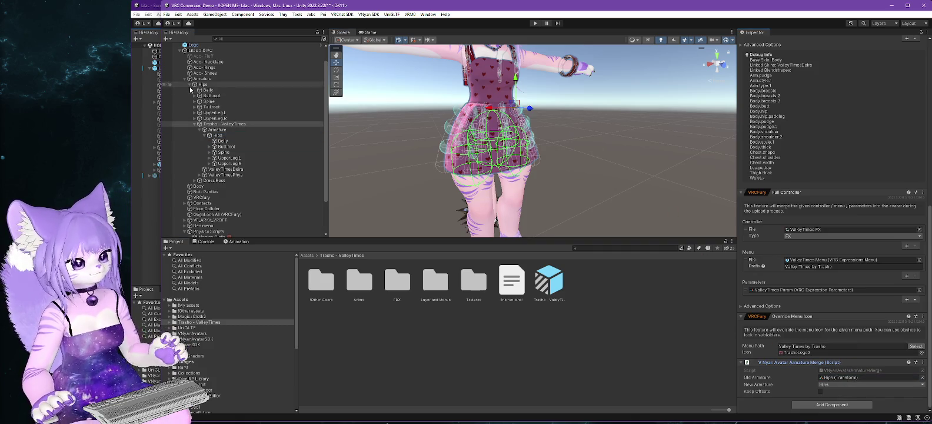
scroll(264, 86, up, 1)
click(282, 67)
click(360, 14)
Export the avatar over Lilac 2.0 PC-fixed dress lazy.vsfavatar, then minimize Unity.
mouse_move(344, 14)
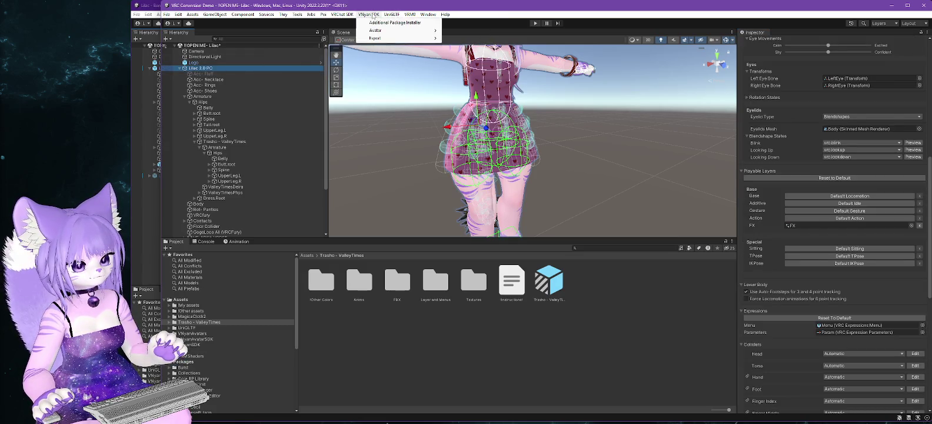
click(463, 41)
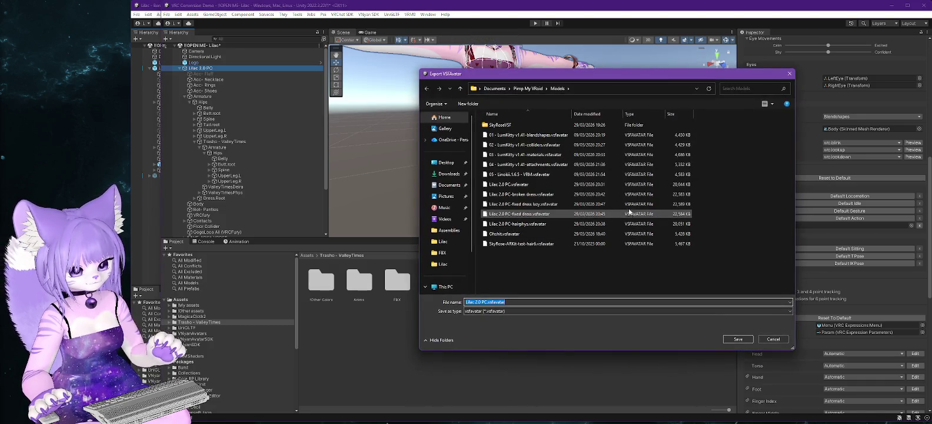
click(529, 204)
click(740, 339)
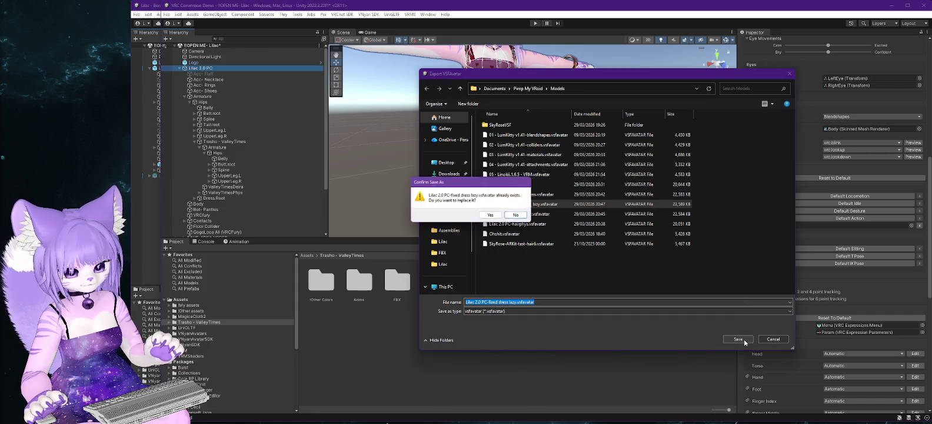
click(490, 215)
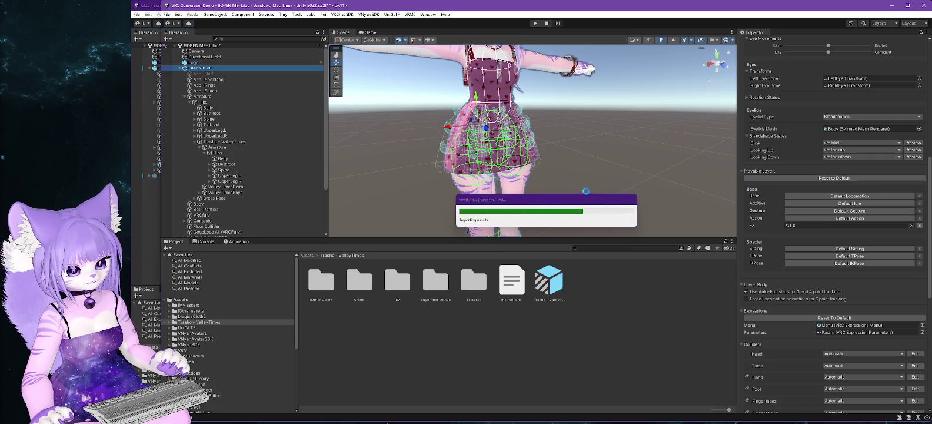
click(594, 230)
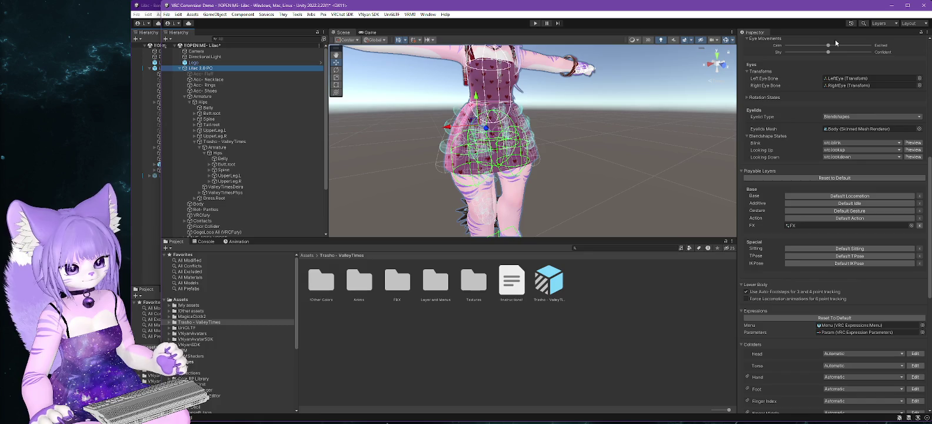
click(890, 4)
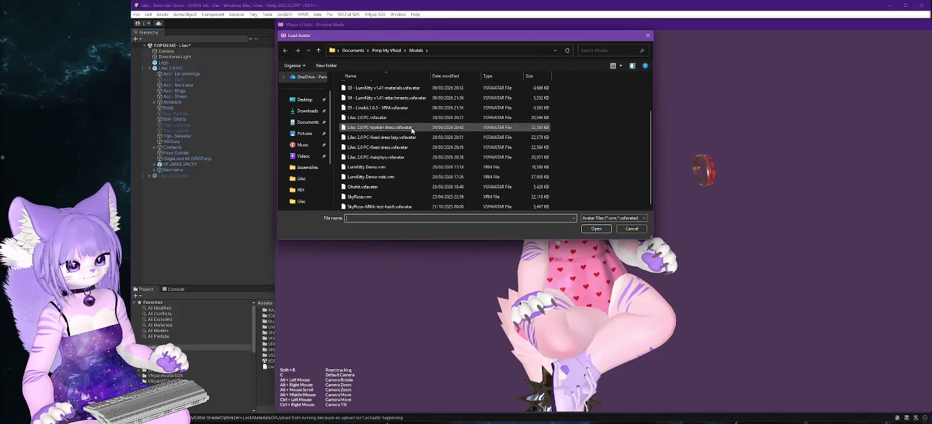
Load the Lilac .vsfavatar in VNyan to check the dress, then return to Unity.
double_click(381, 138)
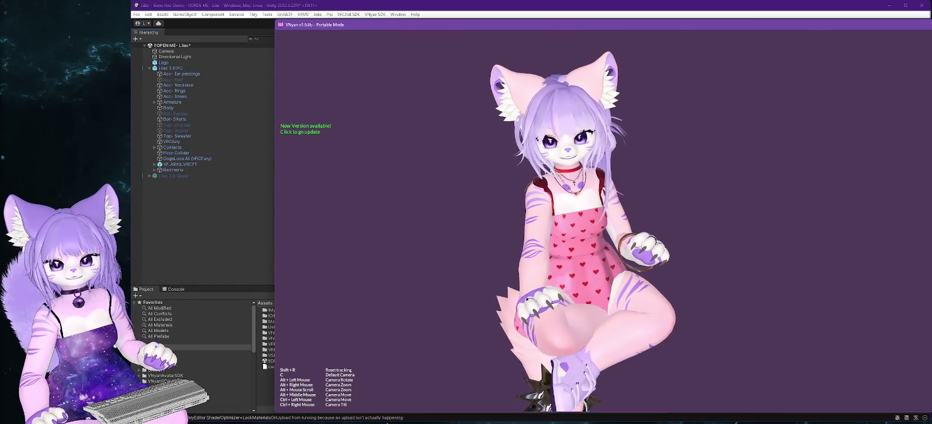
key(super+Down)
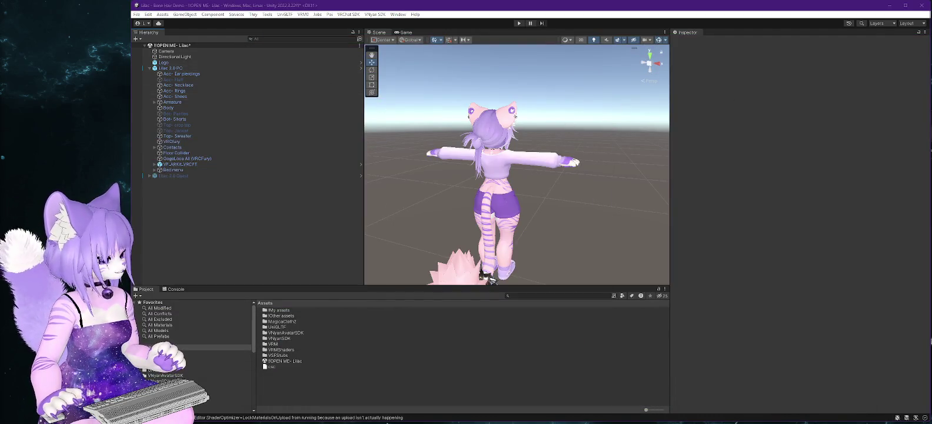
key(alt+Tab)
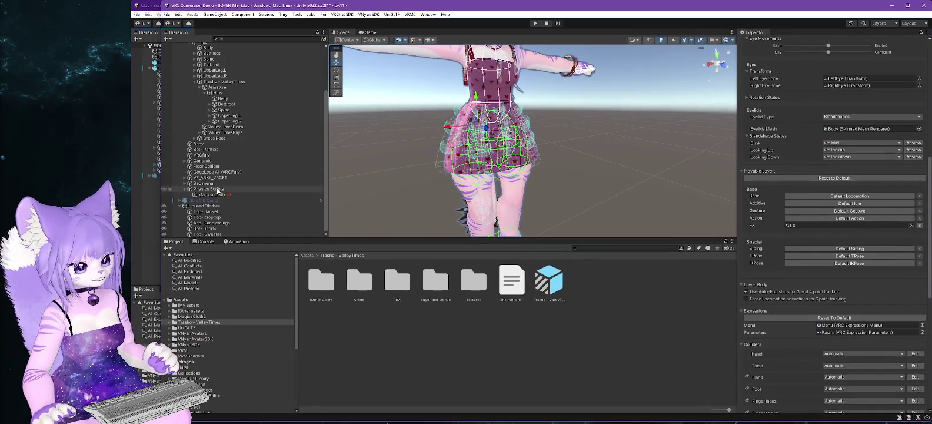
Set Dress.Root as the existing Magica Cloth's root bone.
click(217, 195)
scroll(884, 135, up, 10)
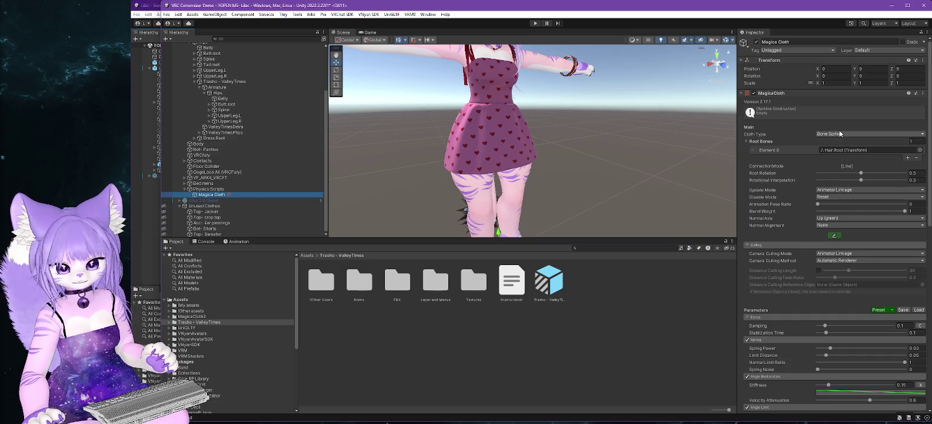
scroll(248, 131, up, 4)
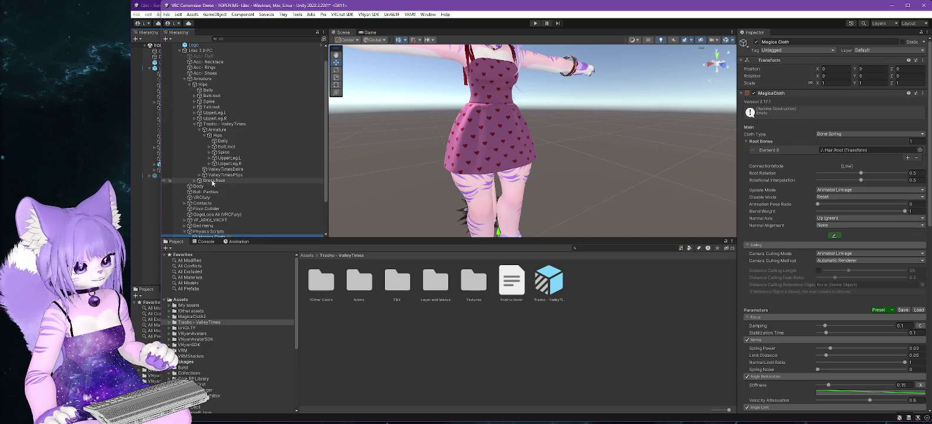
mouse_move(212, 183)
mouse_down()
mouse_move(482, 147)
mouse_move(832, 151)
mouse_move(751, 93)
mouse_move(742, 97)
mouse_up()
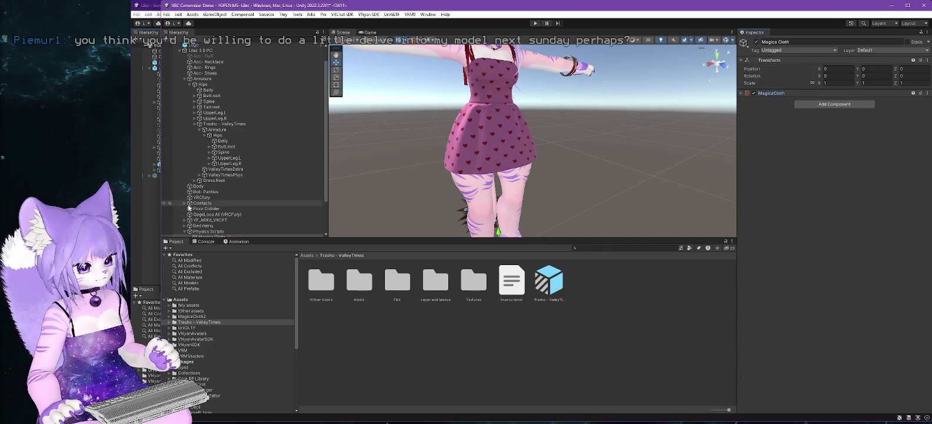
scroll(215, 176, down, 3)
Create a new Magica Cloth under Physics Scripts via Create Other > Magica Cloth2.
click(215, 189)
right_click(214, 191)
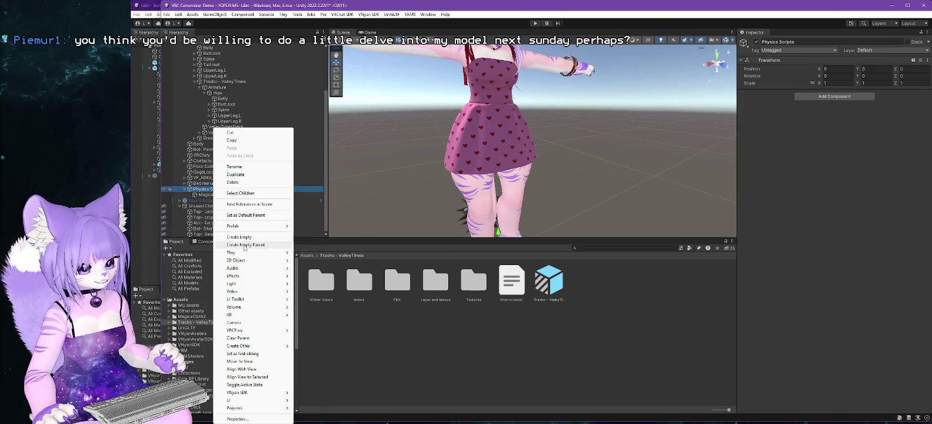
mouse_move(259, 346)
mouse_move(325, 348)
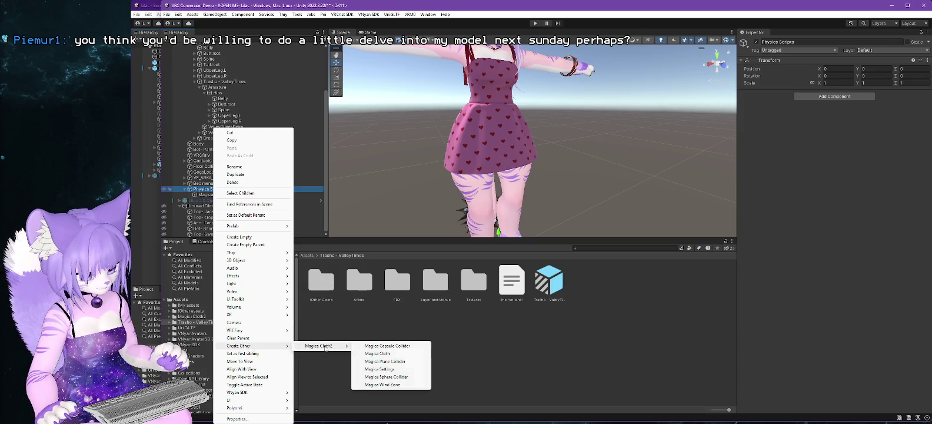
click(388, 353)
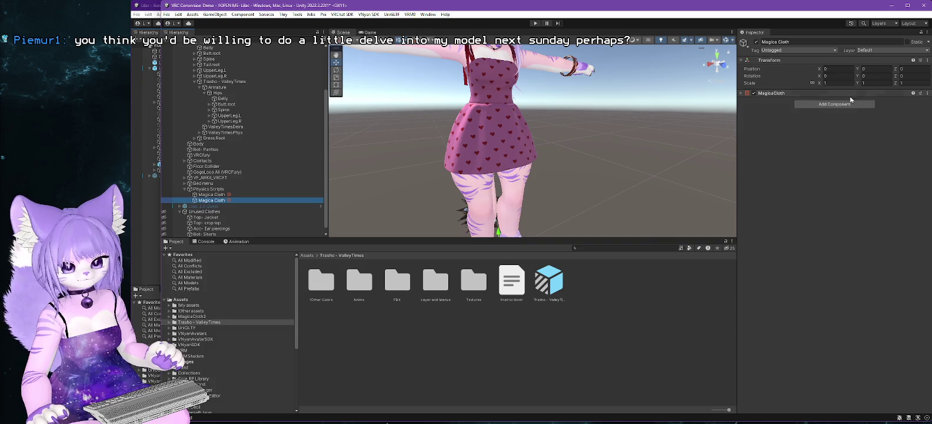
Add Dress.Root to the new cloth's Source Renderers, then test in play mode.
click(743, 93)
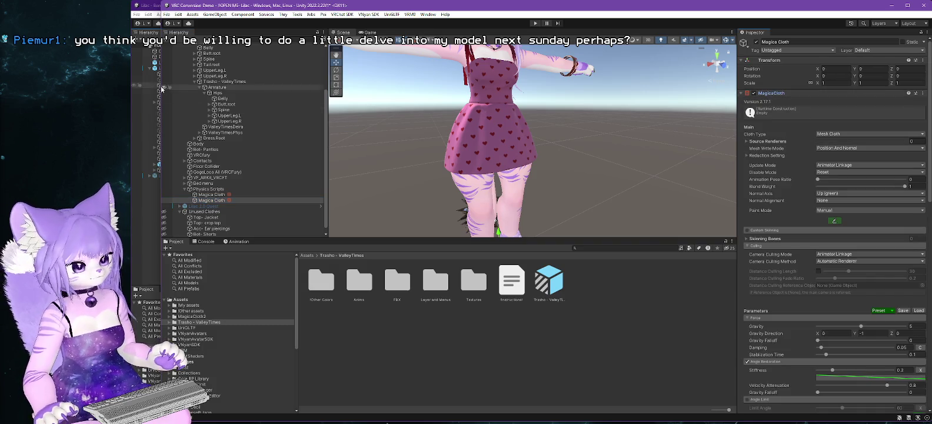
scroll(161, 88, up, 4)
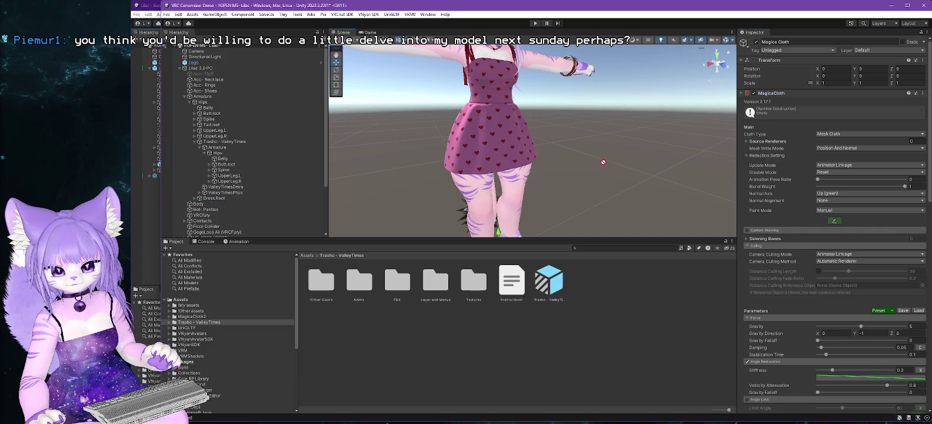
click(746, 141)
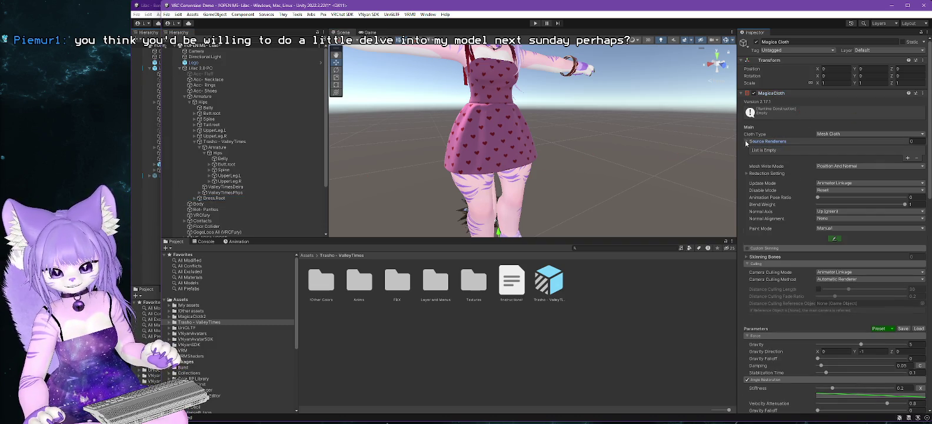
scroll(191, 213, down, 4)
scroll(191, 213, up, 3)
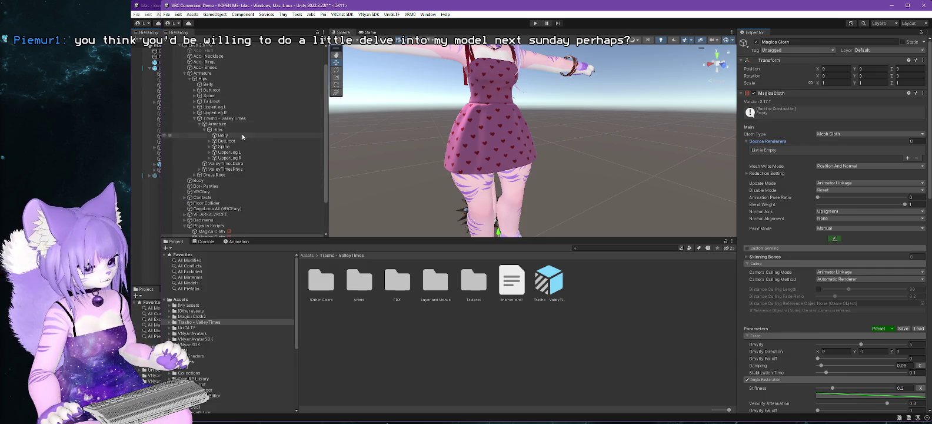
click(214, 175)
mouse_move(215, 178)
mouse_down()
mouse_move(634, 131)
mouse_move(809, 125)
mouse_move(764, 145)
mouse_move(611, 87)
mouse_up()
click(535, 24)
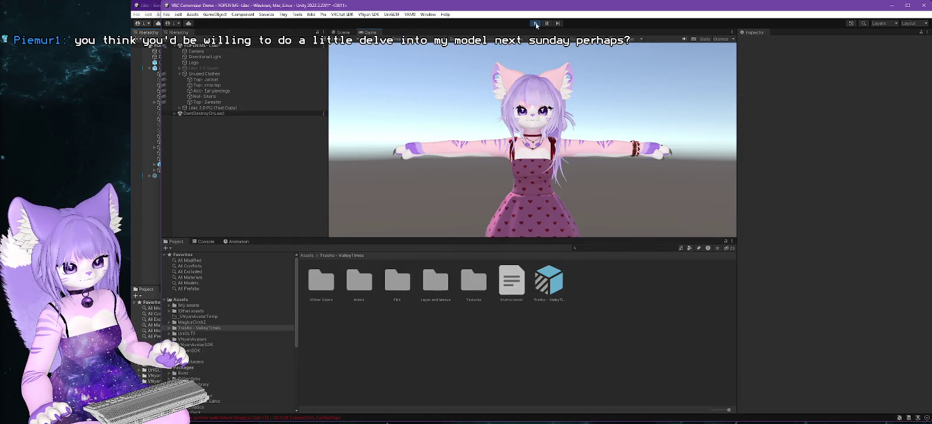
click(535, 26)
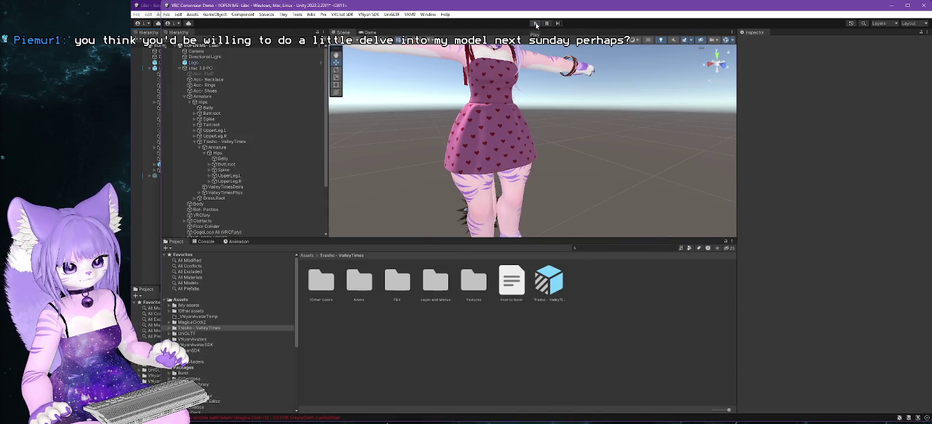
Rename the new cloth object to 'Magica Cloth - Dress'.
scroll(211, 175, down, 4)
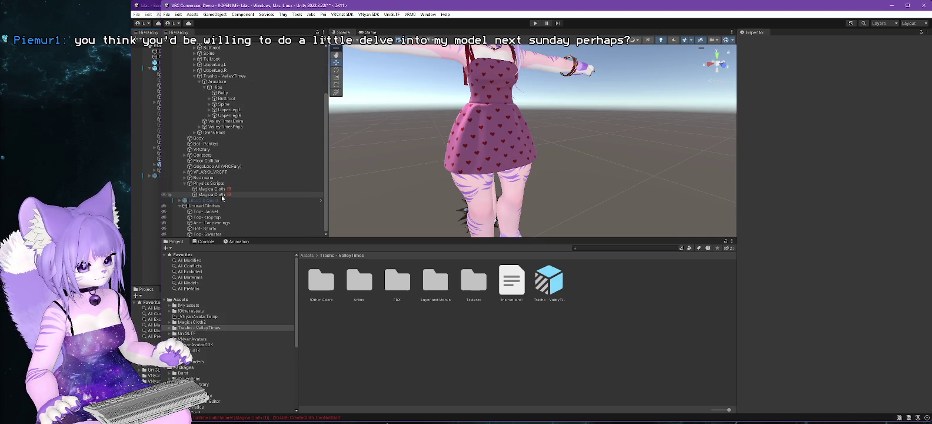
click(217, 194)
key(F2)
key(End)
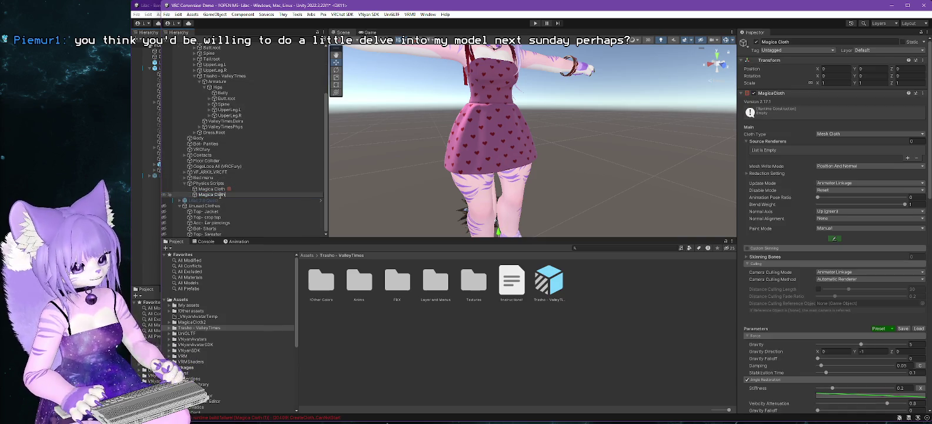
text(- Dress)
key(Return)
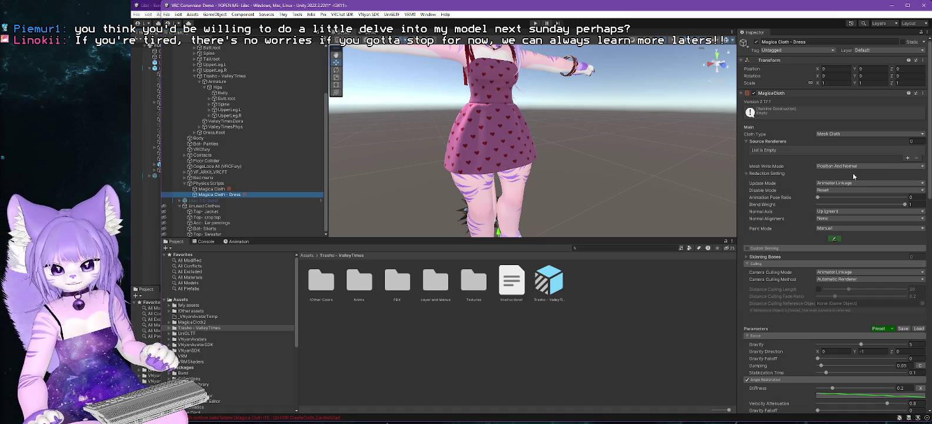
Apply the built-in Skirt preset to the cloth's parameters.
click(919, 327)
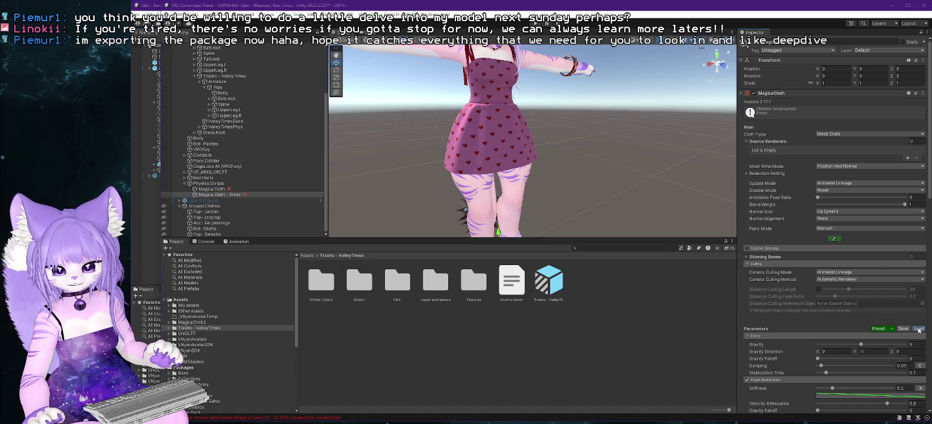
click(773, 338)
click(891, 328)
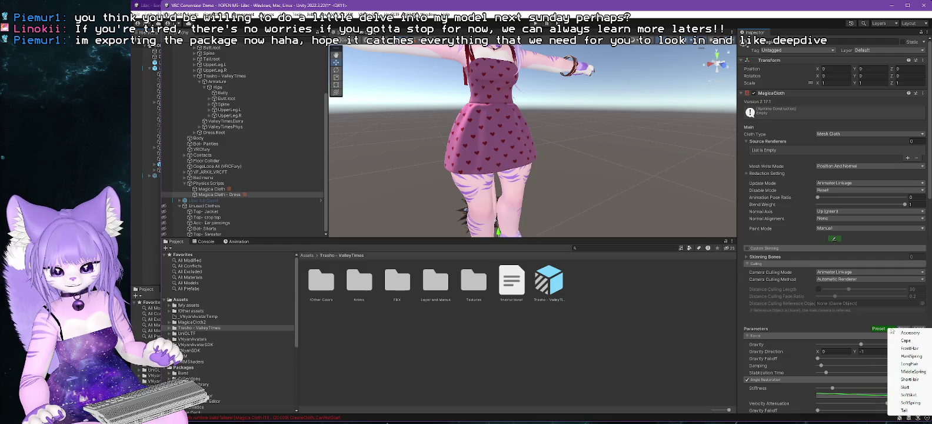
click(910, 390)
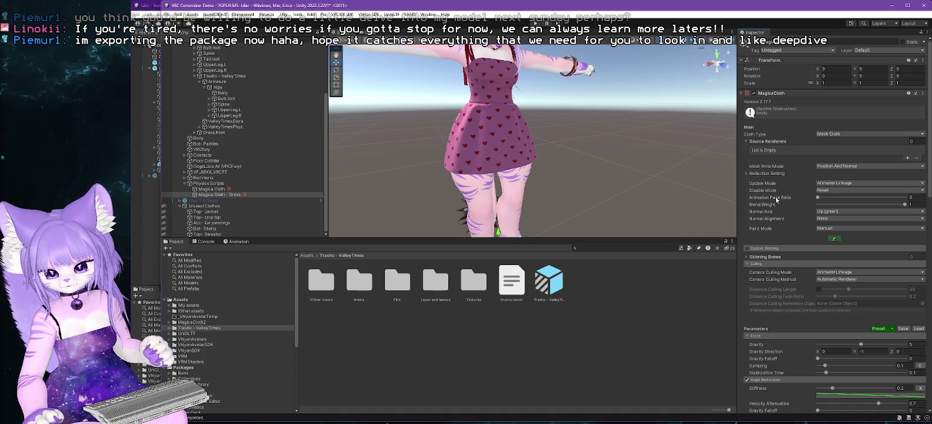
click(464, 100)
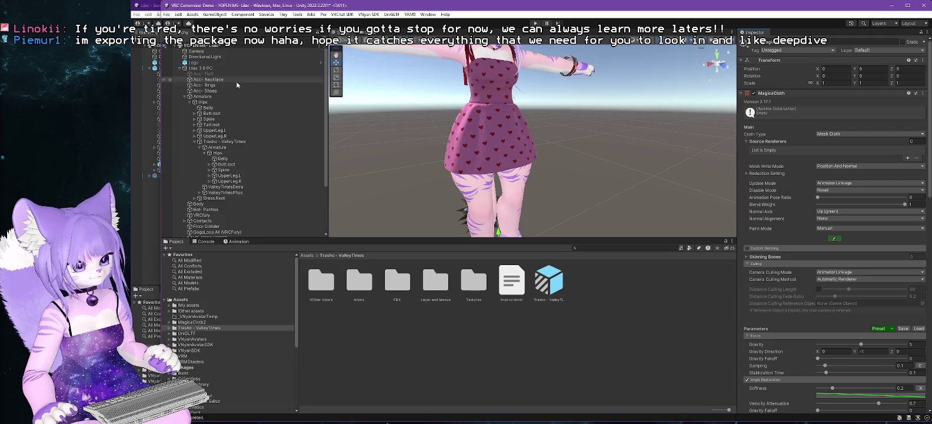
Re-export Lilac 2.0 PC over Lilac 2.0 PC-fixed dress lazy.vsfavatar and switch to VNyan.
click(369, 14)
mouse_move(412, 38)
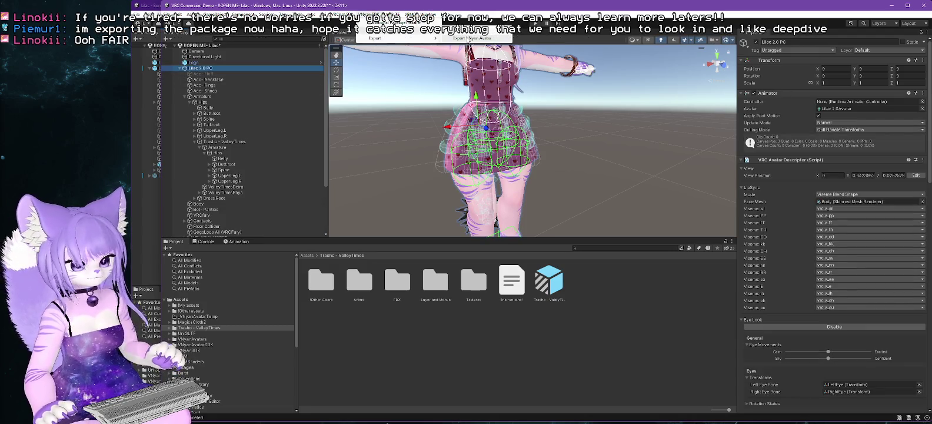
click(470, 38)
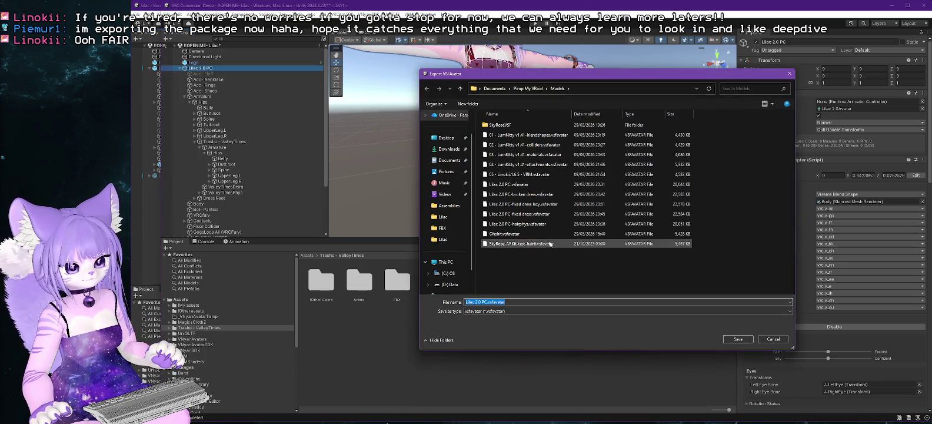
click(523, 203)
click(741, 340)
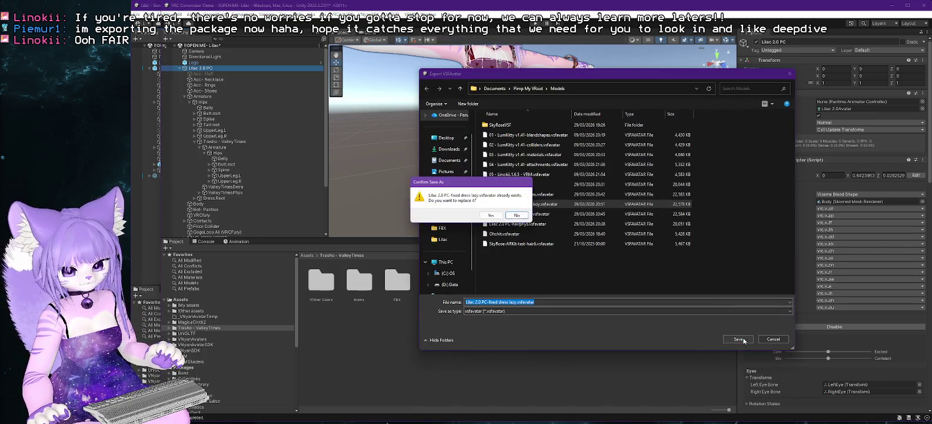
click(490, 215)
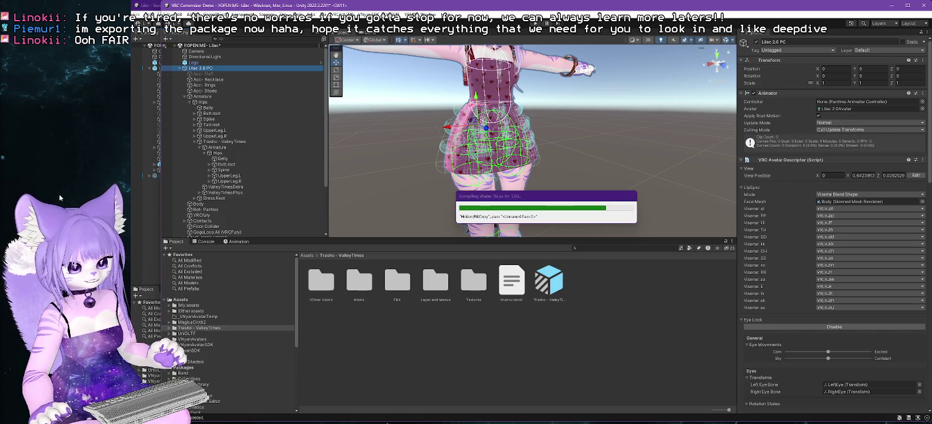
click(594, 229)
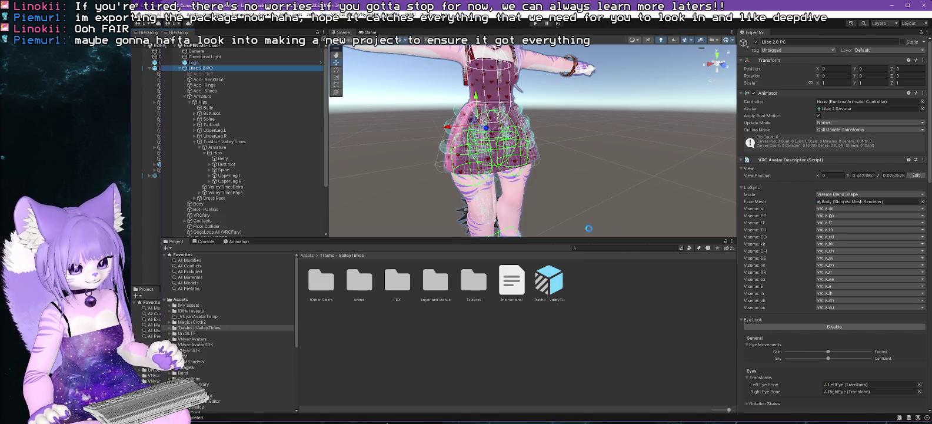
key(alt+Tab)
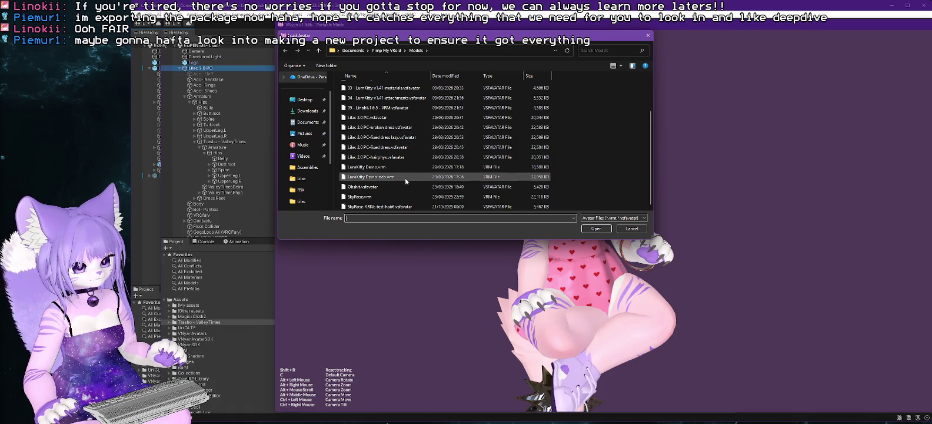
Load Lilac 2.0 PC-fixed dress lazy.vsfavatar in VNyan, then return to Unity.
scroll(403, 142, down, 2)
double_click(401, 142)
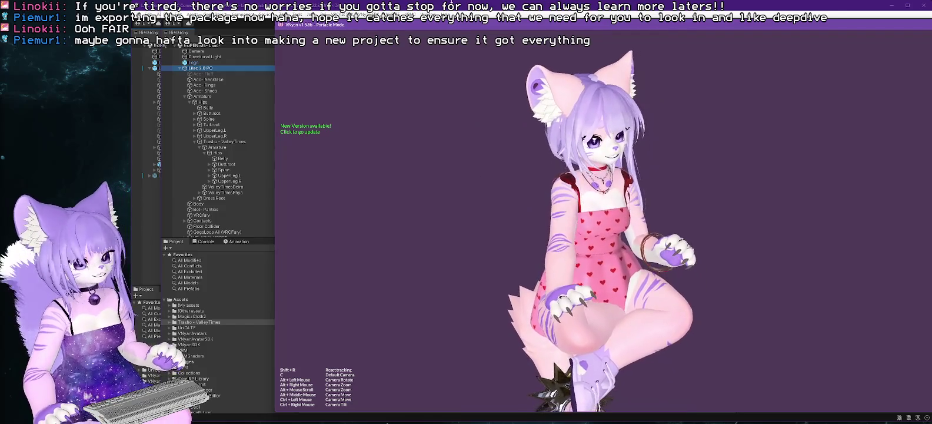
click(340, 13)
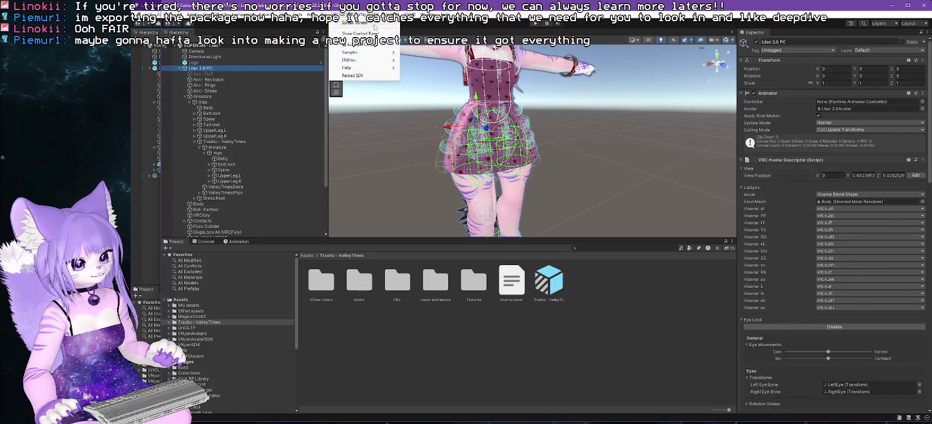
Re-export the avatar over Lilac 2.0 PC fixed dress lazy.vsfavatar, confirming the replacement.
mouse_move(388, 30)
click(471, 37)
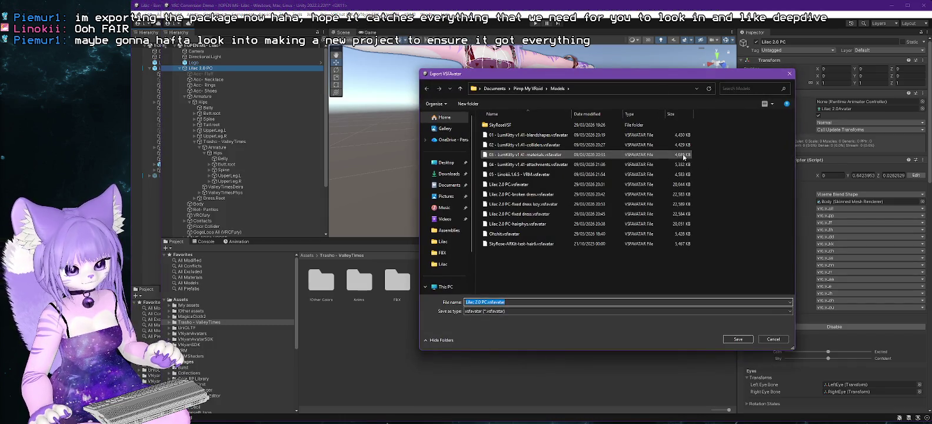
double_click(521, 204)
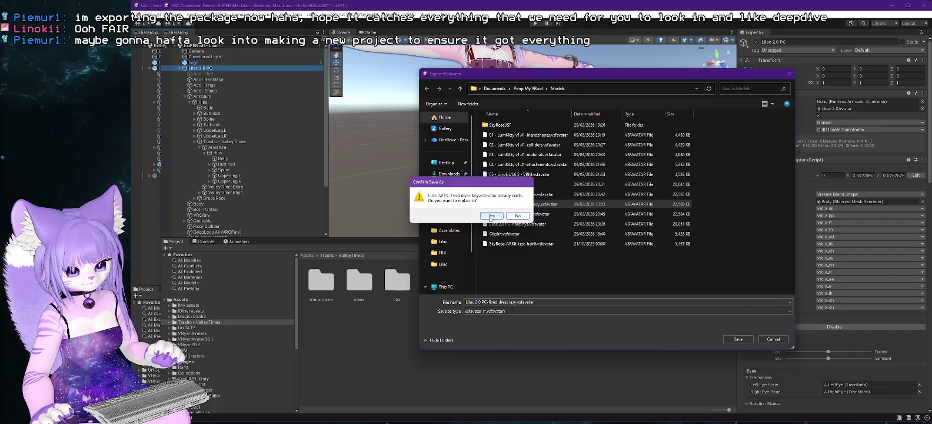
click(491, 216)
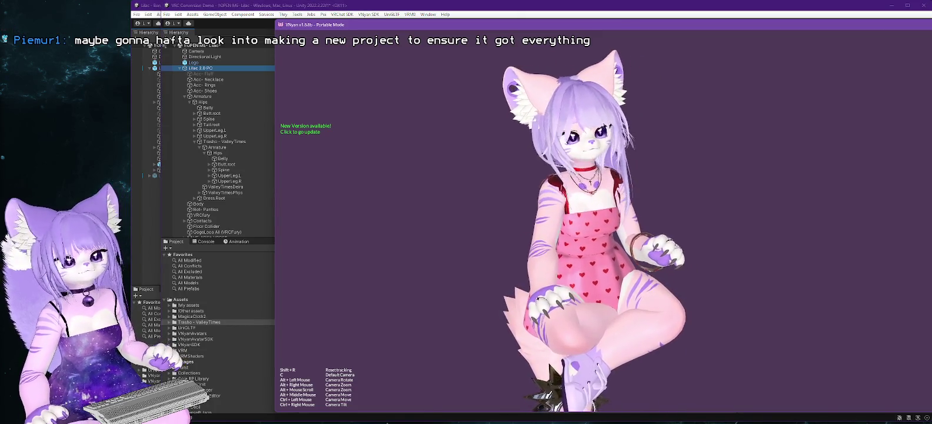
Load the Lilac 2.0 PC fixed dress lazy .vsfavatar in VNyan, then return to Unity.
click(281, 18)
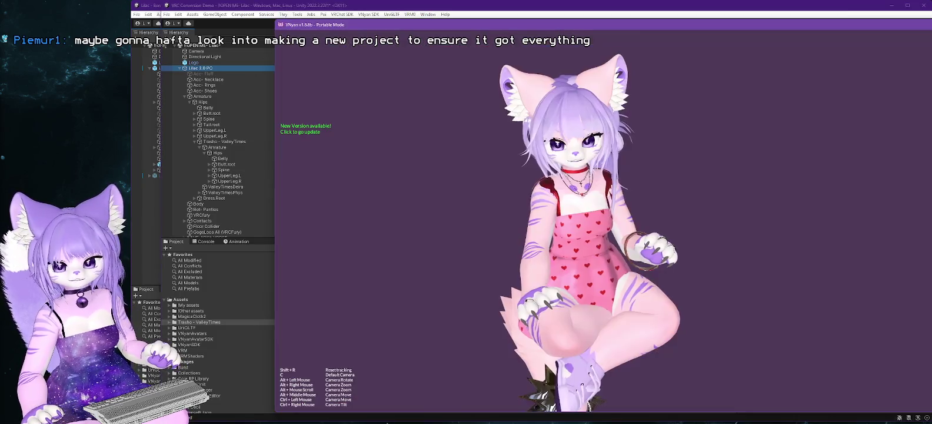
scroll(400, 156, down, 2)
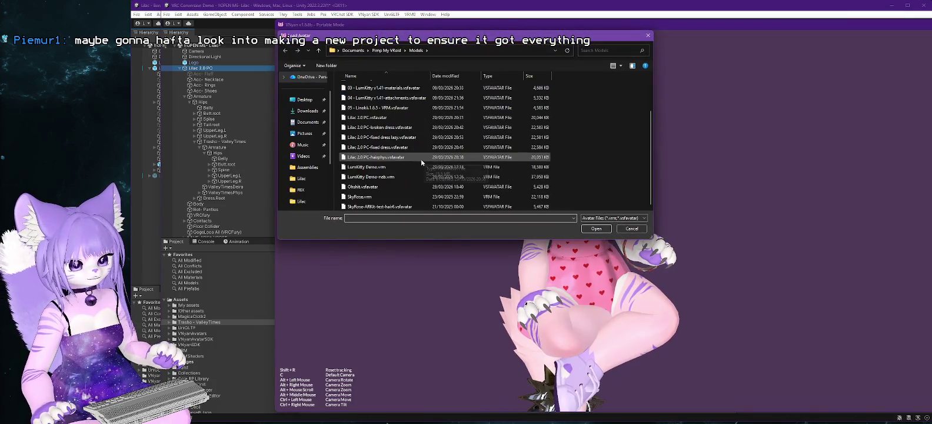
double_click(402, 138)
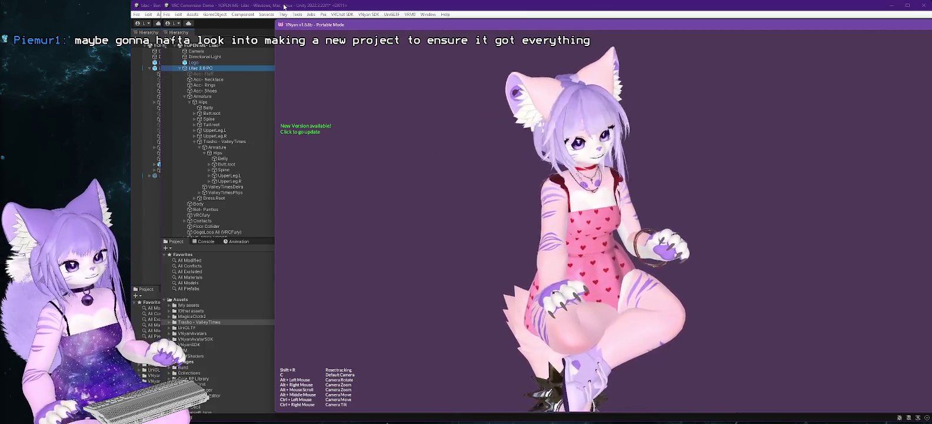
key(alt+Tab)
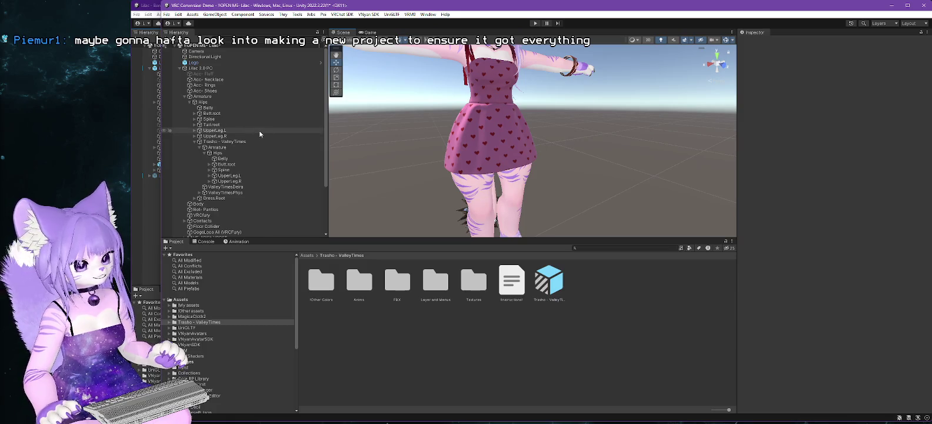
Disable the VRC Phys Bone on Dress and Ribbons under ValleyTimesPhys > Physbones, then enter Play mode.
scroll(259, 131, down, 3)
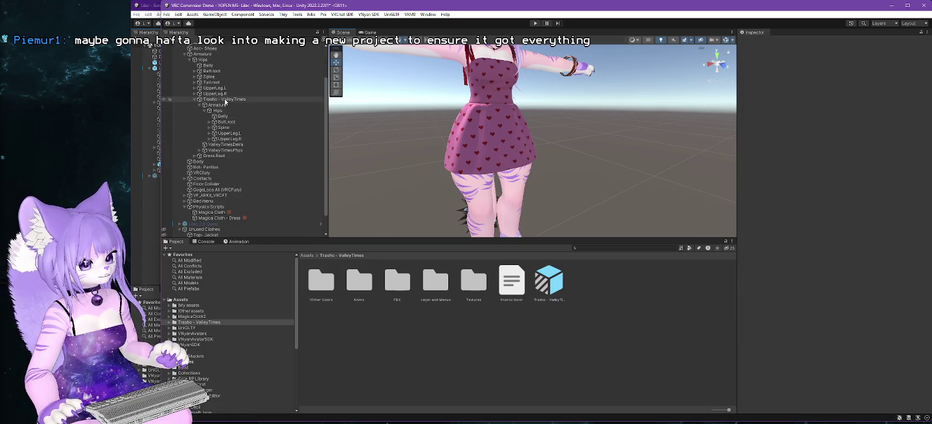
click(225, 100)
click(233, 151)
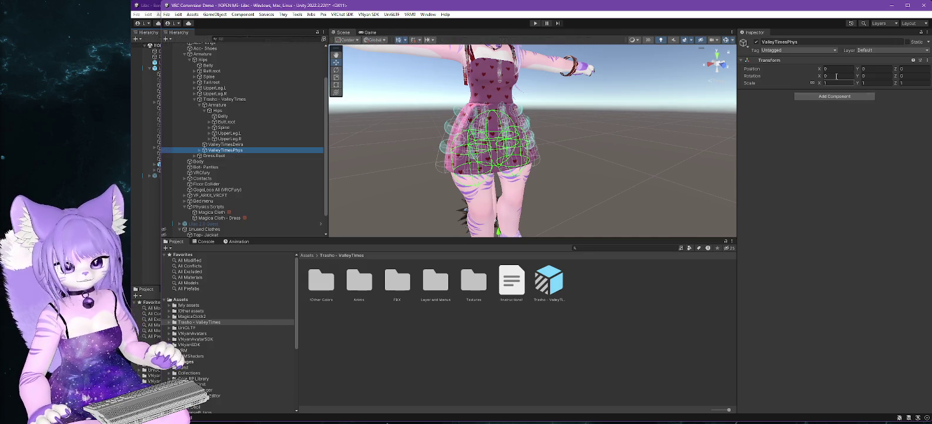
click(199, 150)
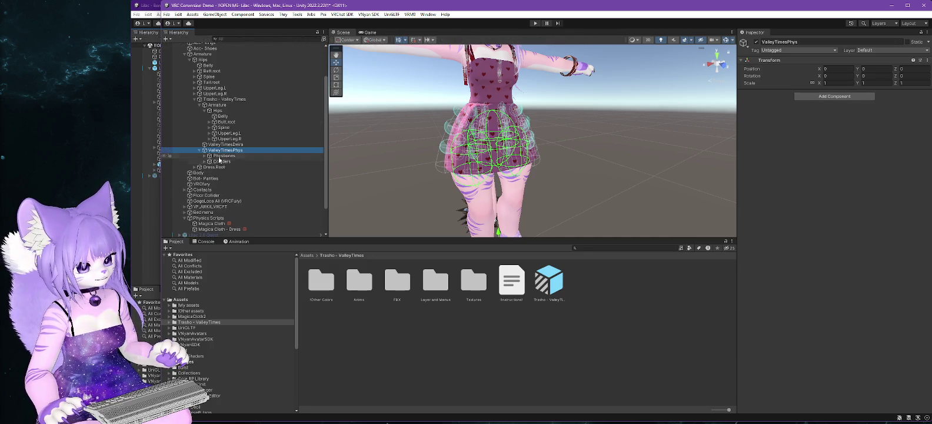
click(209, 155)
click(223, 156)
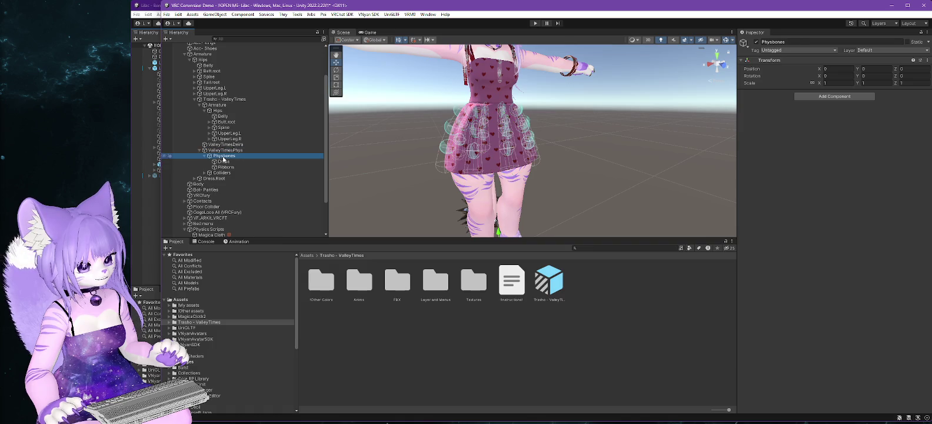
click(223, 161)
click(754, 93)
click(226, 167)
click(754, 93)
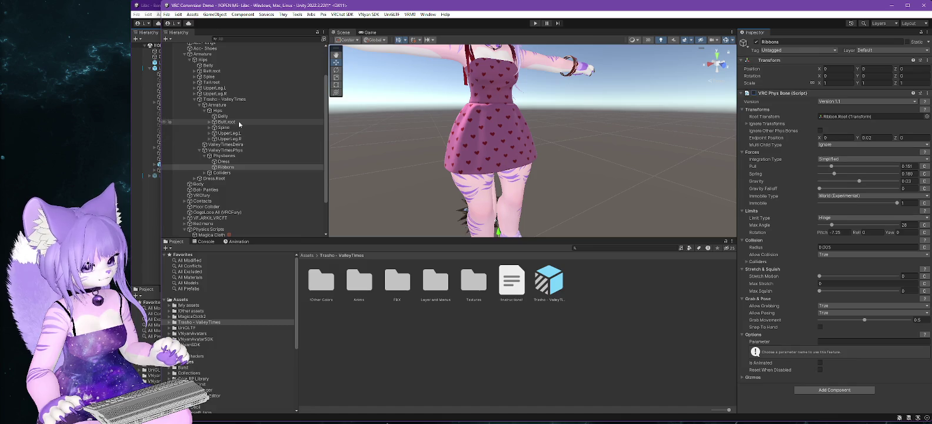
scroll(240, 122, up, 2)
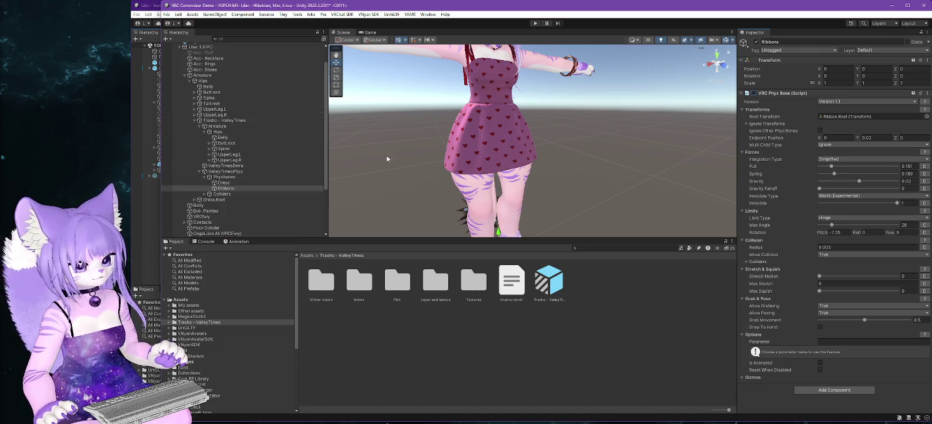
click(535, 24)
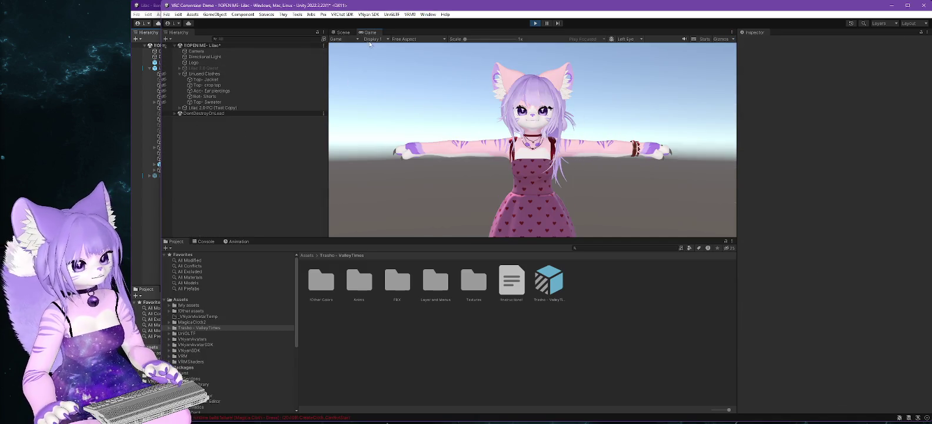
Select Lilac 2.0 PC (Test Copy) in the Scene view, collapsing Unused Clothes, then stop Play mode.
click(343, 33)
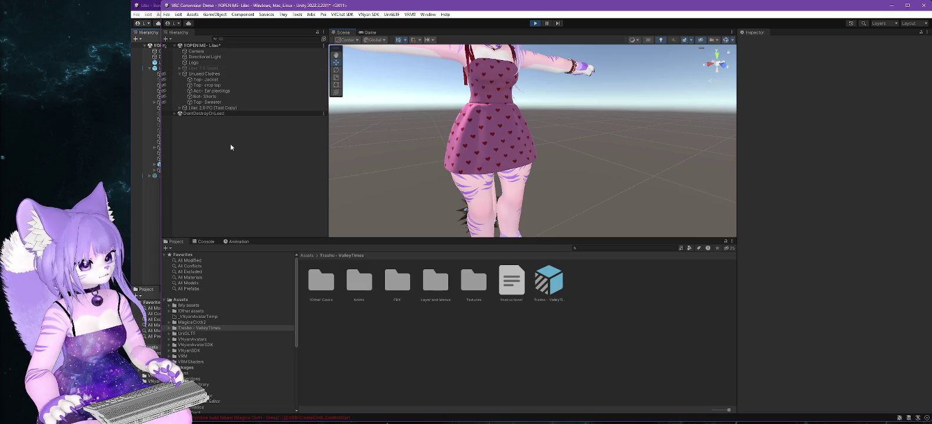
click(178, 73)
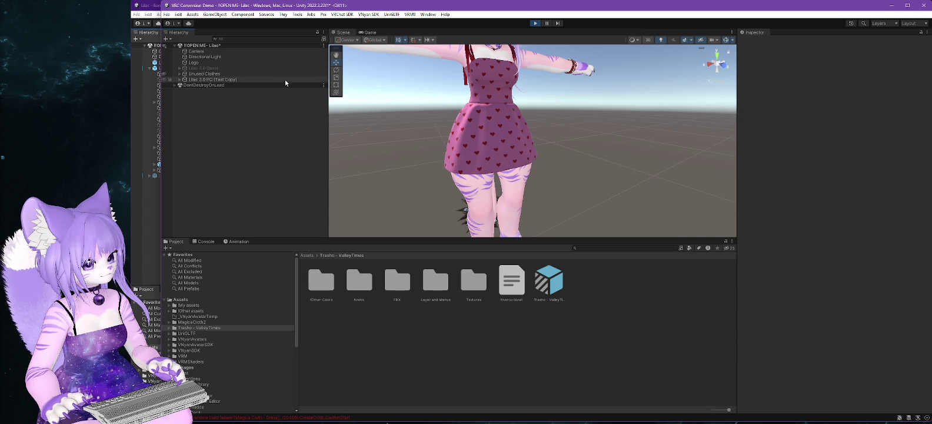
click(210, 80)
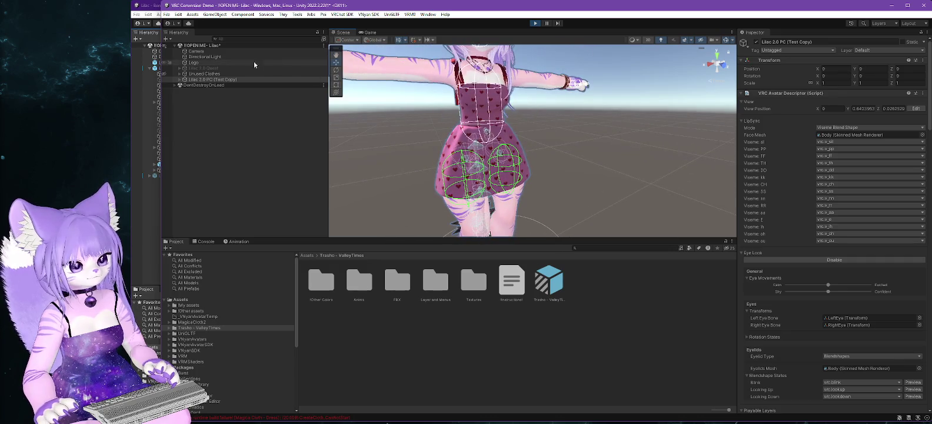
scroll(548, 143, down, 3)
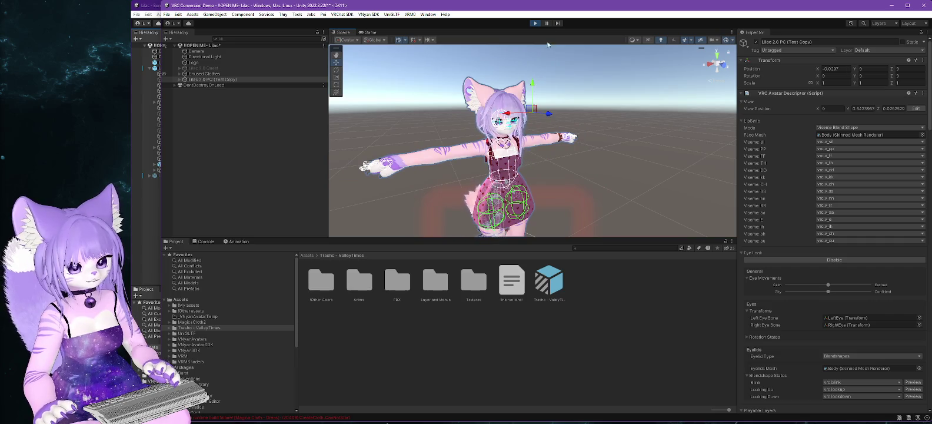
click(536, 23)
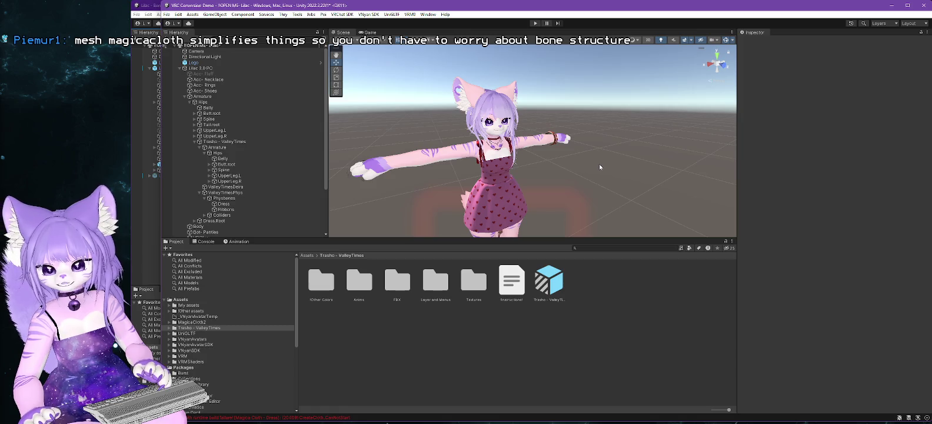
Expand Trasho - ValleyTimes and select Magica Cloth - Dress under Physics Scripts.
drag(585, 215, 544, 168)
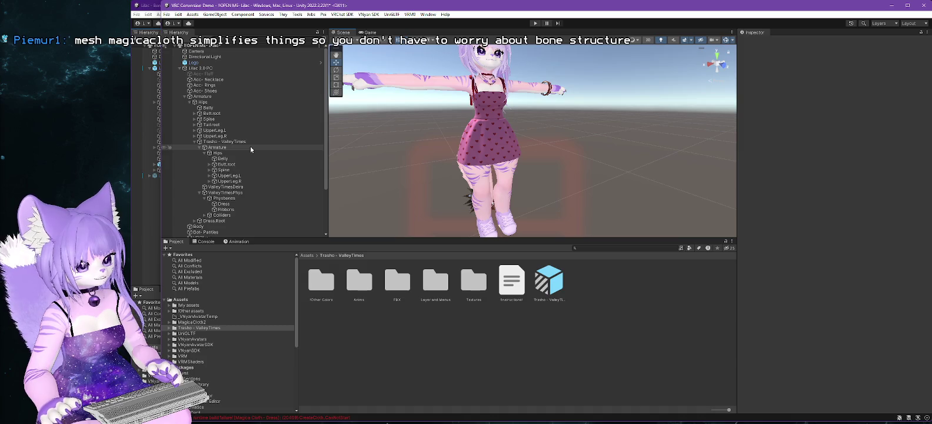
scroll(251, 149, down, 1)
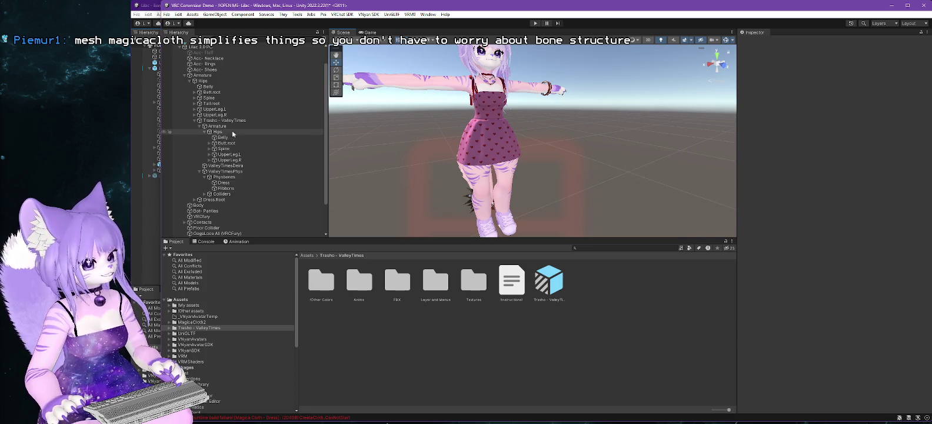
click(195, 120)
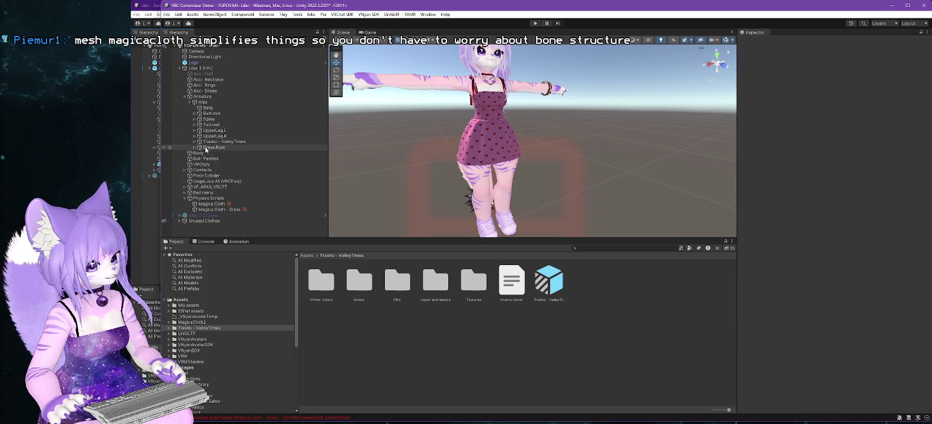
click(194, 142)
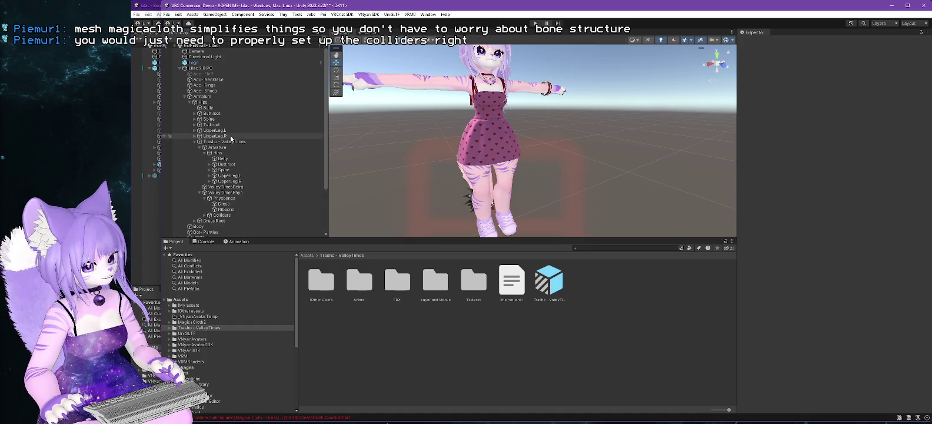
scroll(235, 137, down, 1)
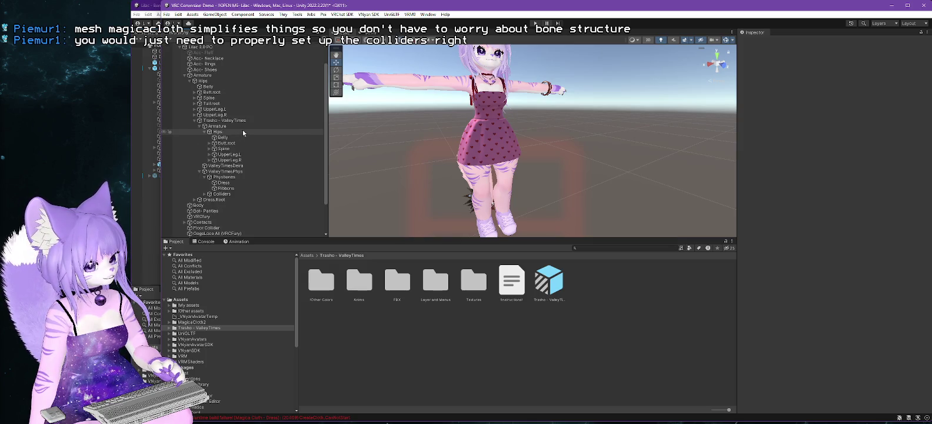
click(216, 200)
scroll(254, 177, down, 1)
scroll(250, 188, down, 1)
click(234, 222)
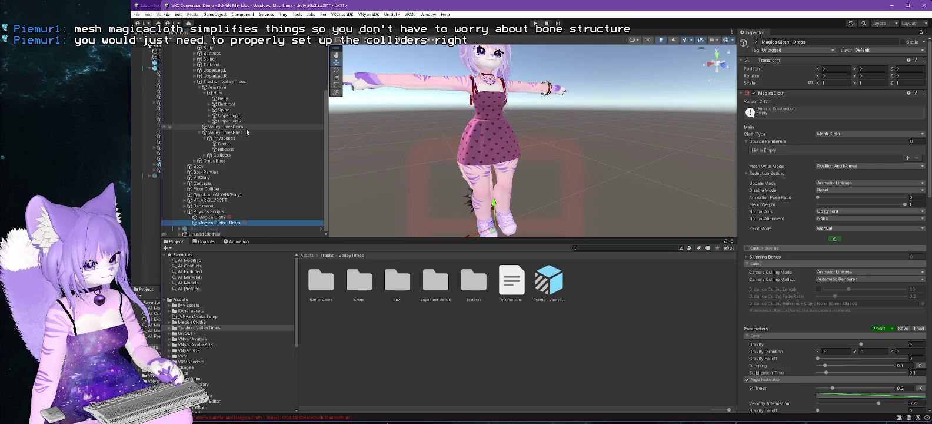
Add a Source Renderers entry to Magica Cloth - Dress, leaving the renderer unassigned.
scroll(246, 132, up, 1)
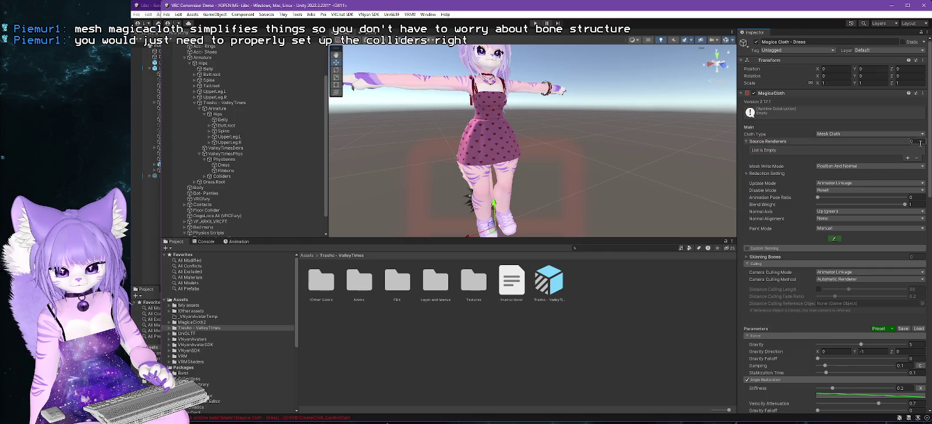
click(907, 157)
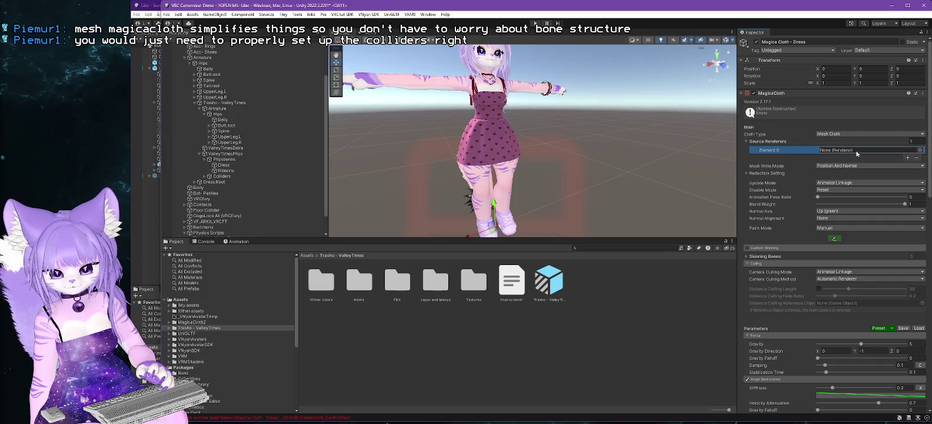
click(213, 183)
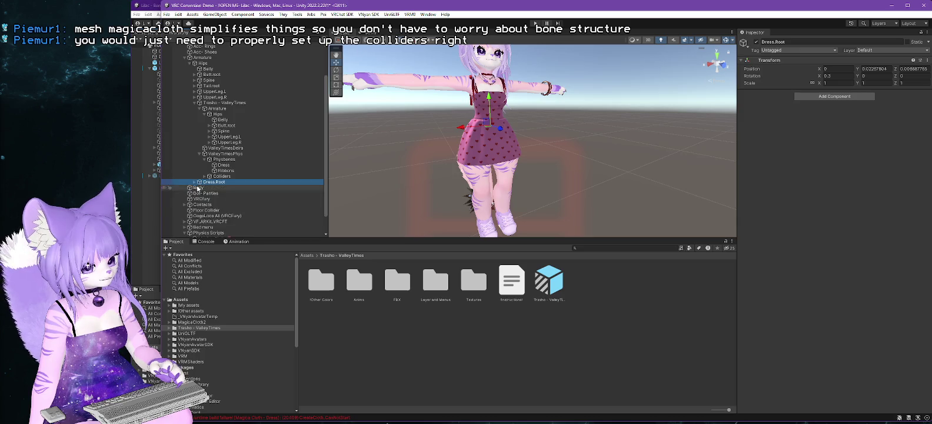
scroll(198, 187, down, 2)
click(219, 222)
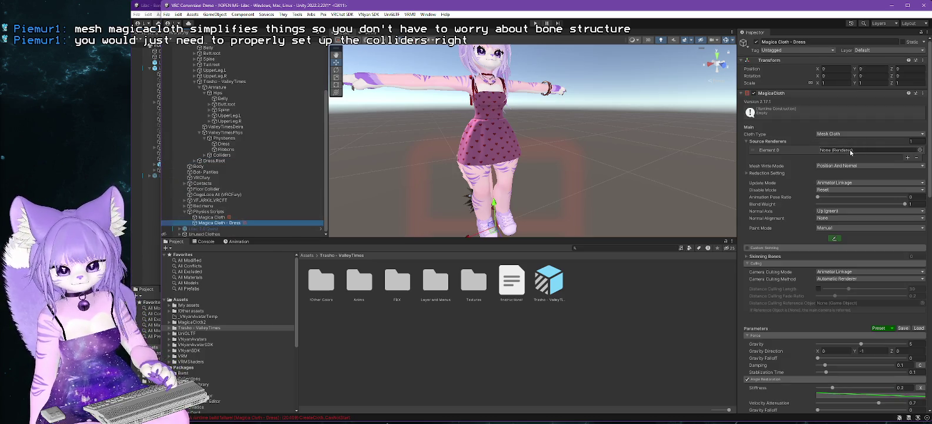
click(920, 151)
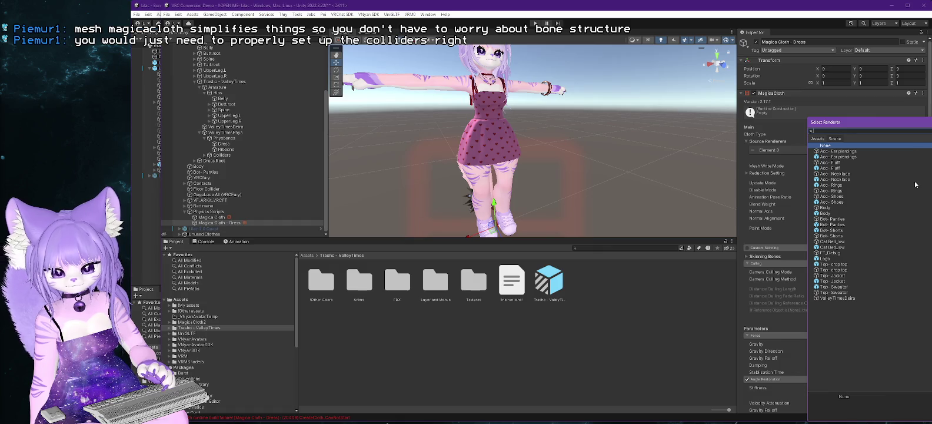
drag(829, 118, 588, 116)
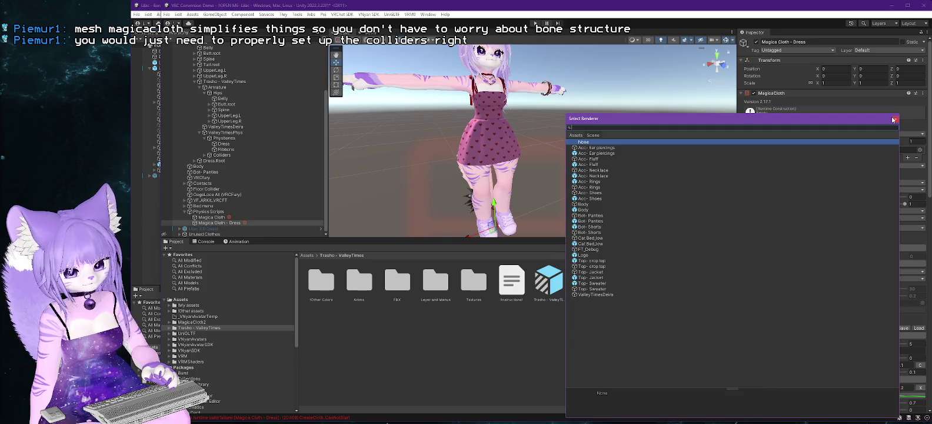
click(894, 120)
Set the cloth type to Bone Cloth and assign Dress.Root as Root Bones Element 0.
click(858, 137)
click(859, 147)
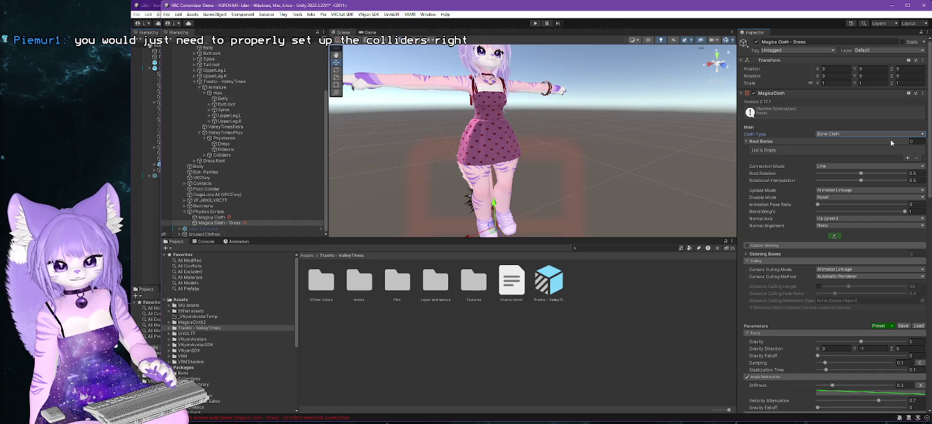
click(907, 158)
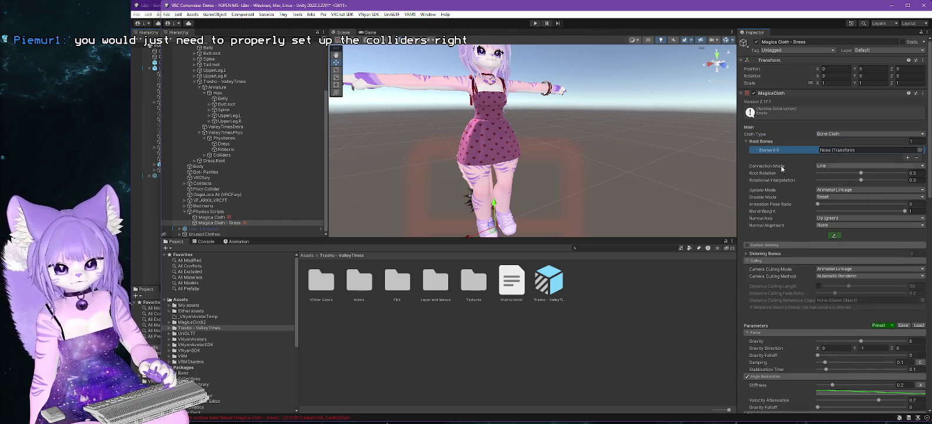
drag(221, 165, 827, 148)
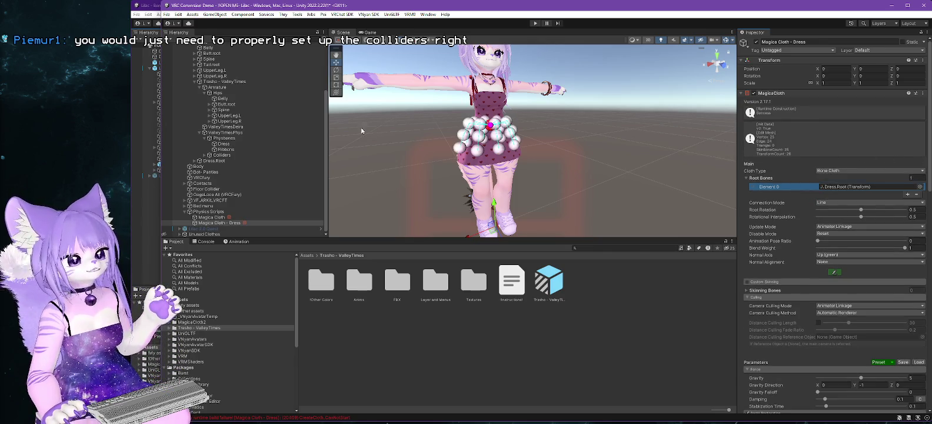
scroll(255, 145, up, 2)
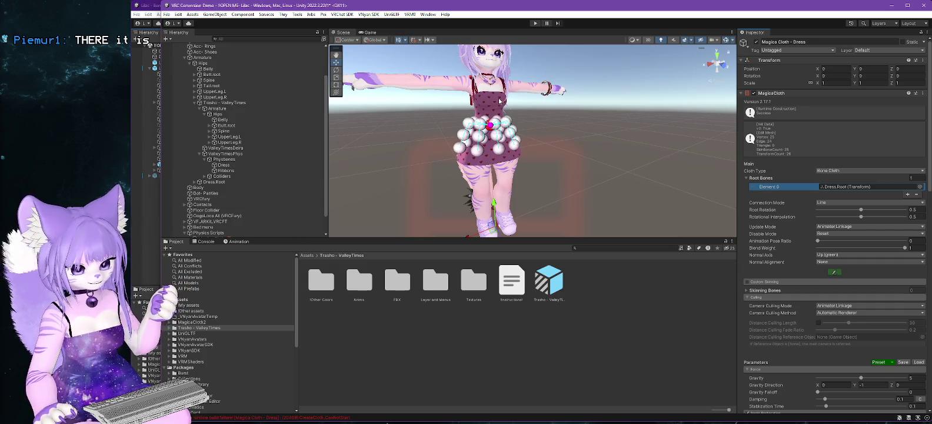
Select Lilac 2.0 PC at the top of the Hierarchy and enter Play mode.
scroll(236, 59, up, 3)
click(200, 68)
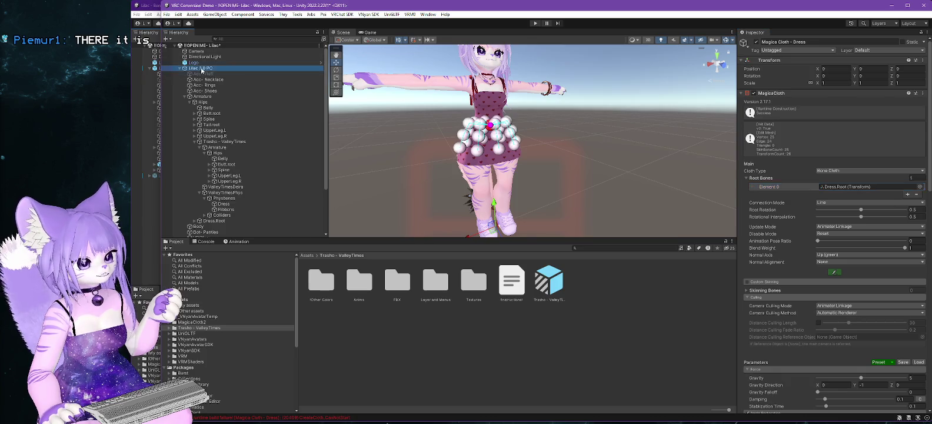
click(534, 23)
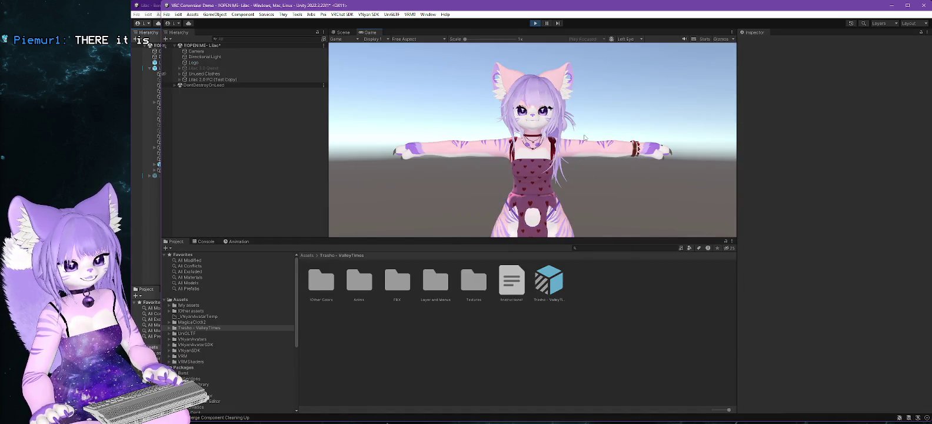
Select the Lilac 2.0 PC (Test Copy) in Scene view, shift it sideways, then stop Play mode.
click(342, 32)
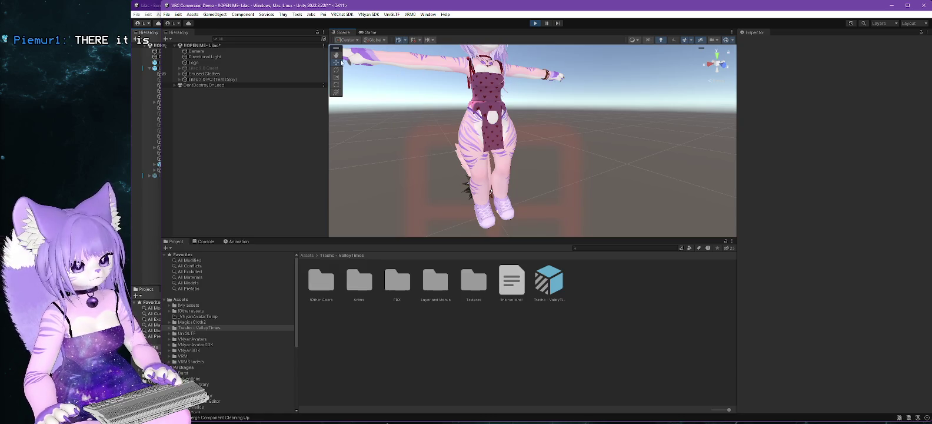
click(215, 79)
click(336, 61)
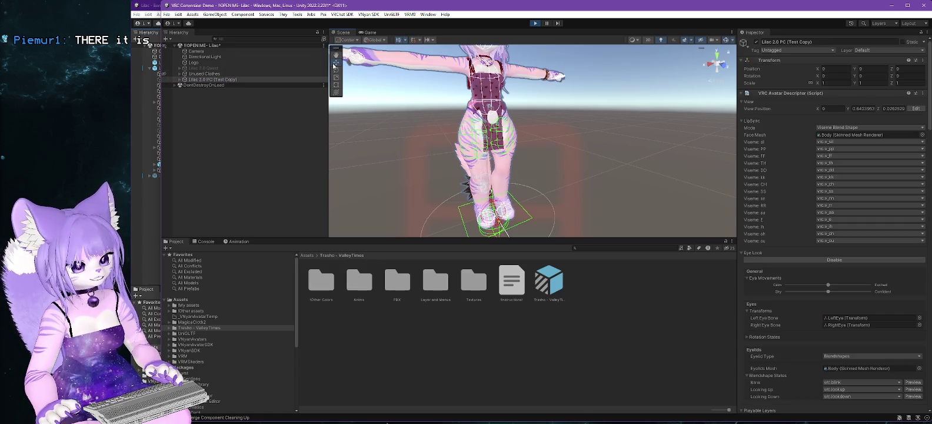
drag(526, 182, 372, 113)
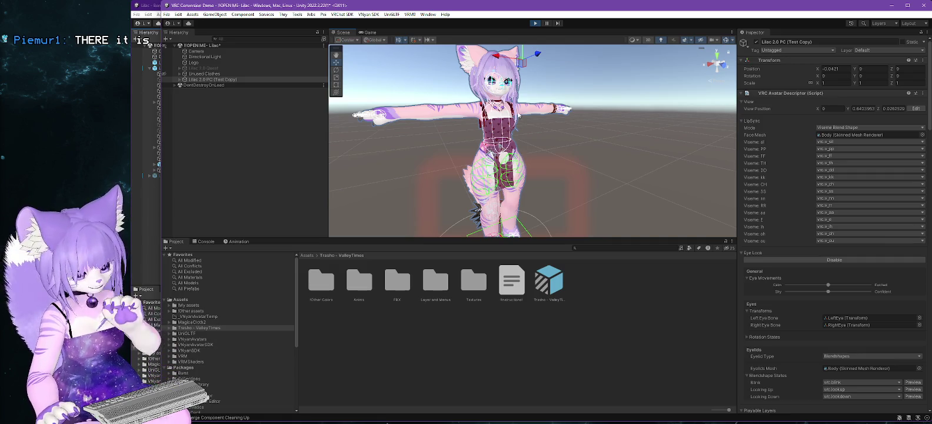
click(534, 23)
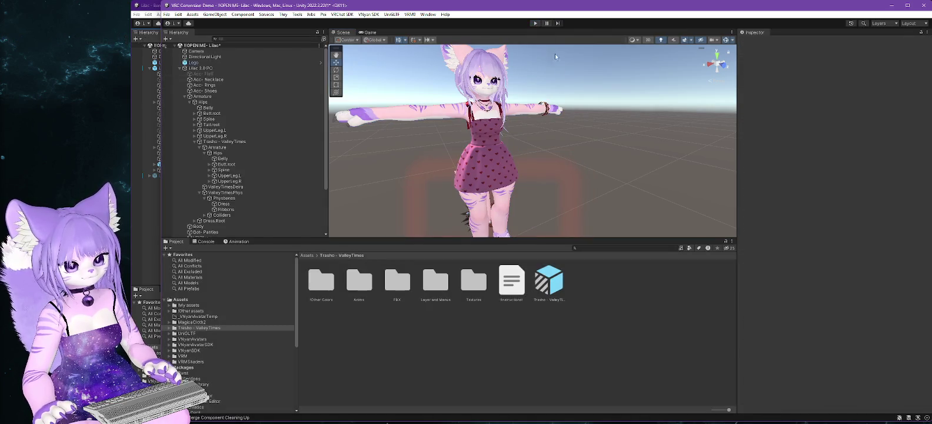
Export Lilac 2.0 PC as a VSFAvatar over the fixed dress lazy file, then switch to VNyan.
click(209, 70)
click(368, 15)
mouse_move(400, 38)
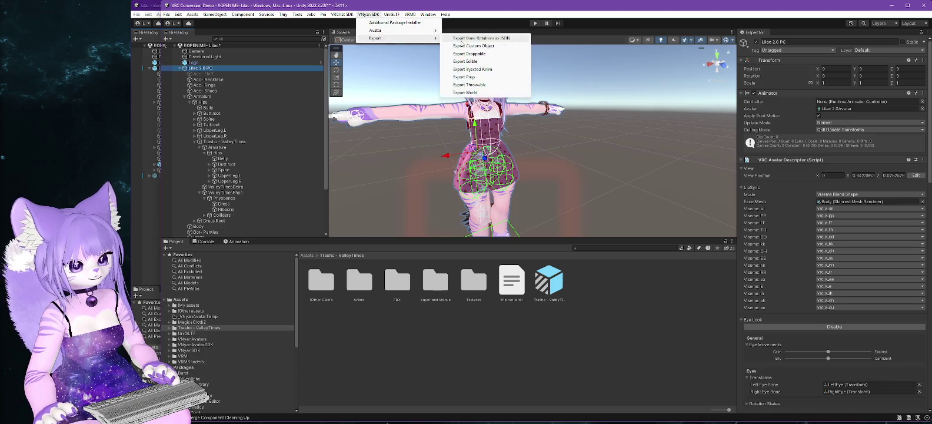
click(487, 52)
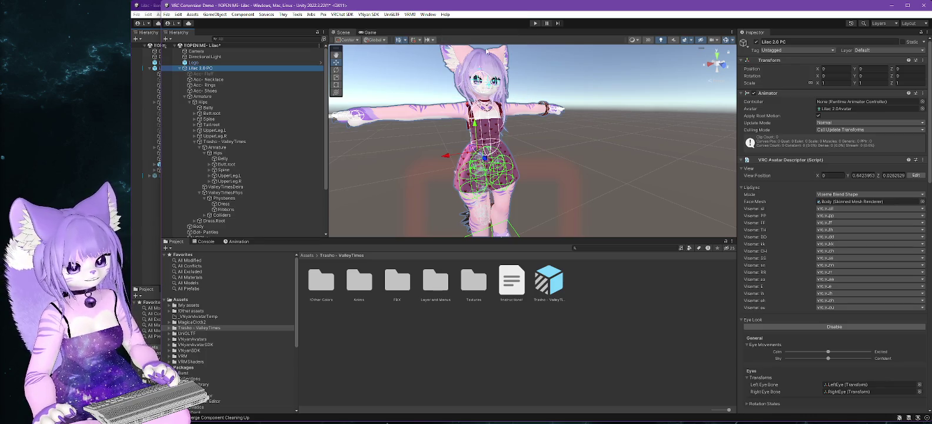
double_click(536, 204)
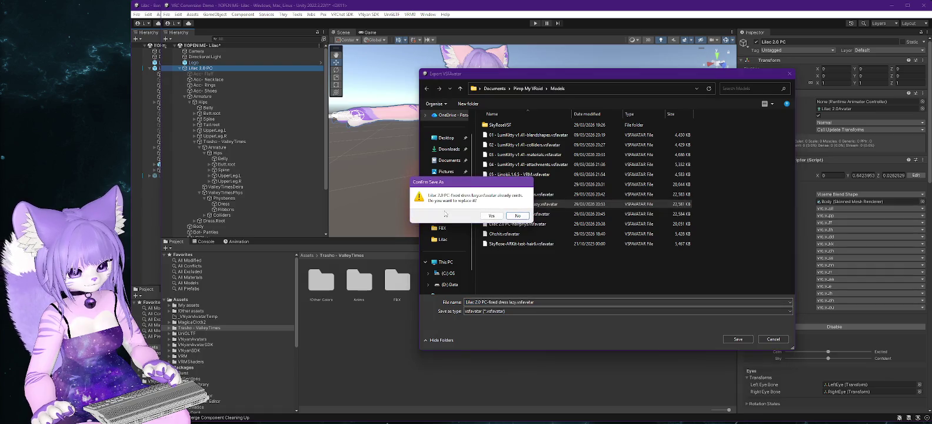
click(491, 216)
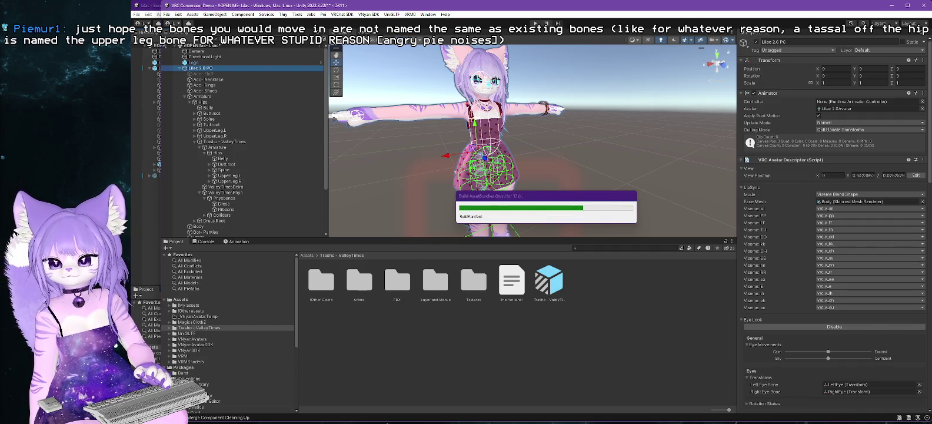
click(594, 229)
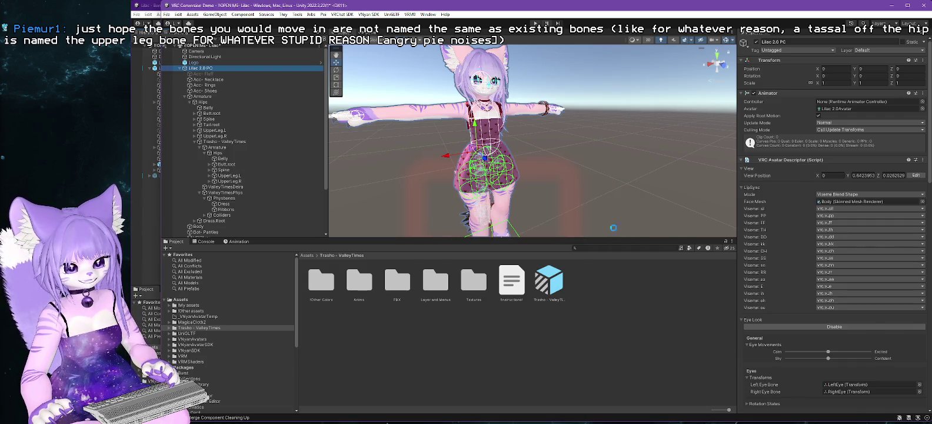
key(alt+Tab)
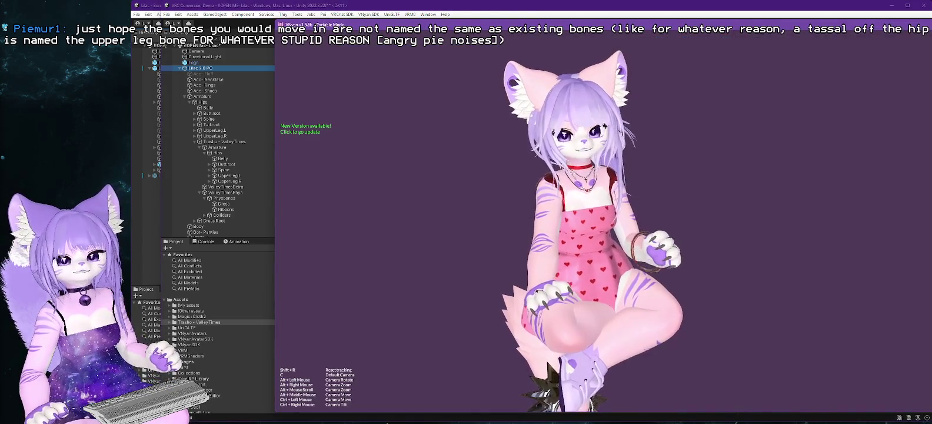
Reload the exported .vsfavatar from the Models folder in VNyan, then return to Unity.
click(311, 219)
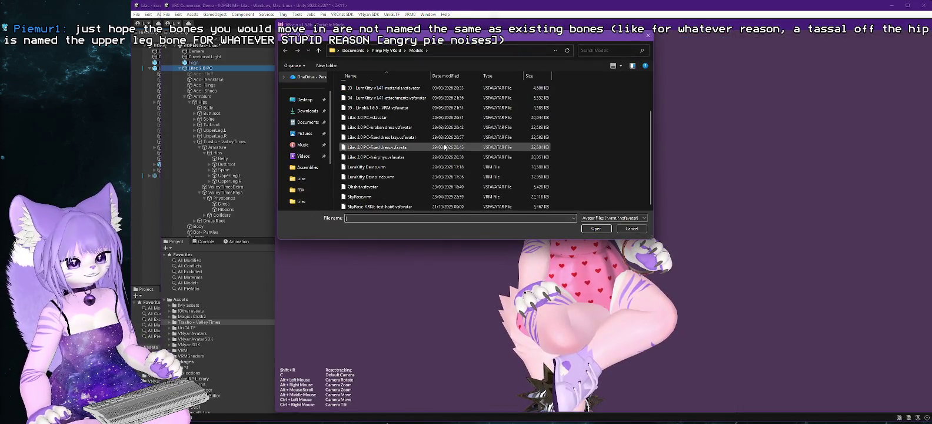
double_click(385, 139)
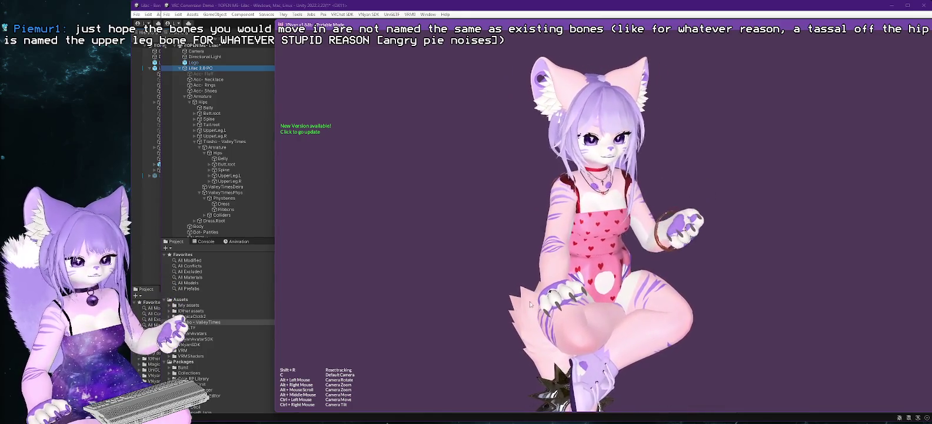
key(alt+Tab)
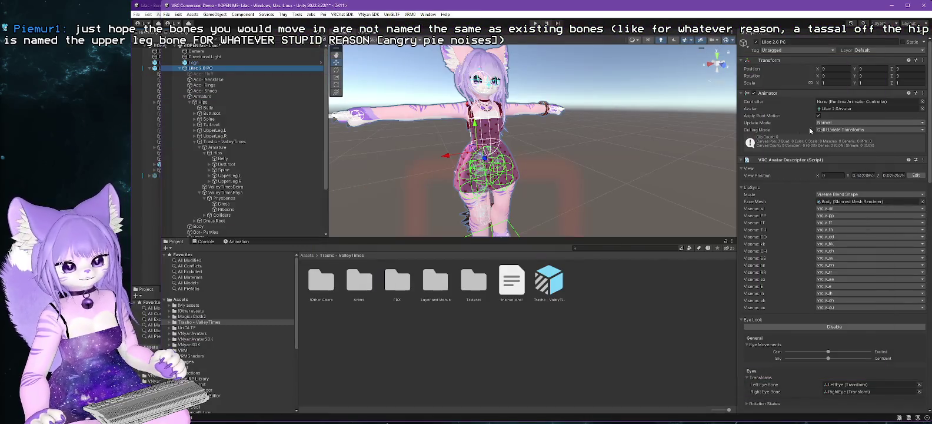
Orbit the Scene view to inspect the dress physics from below and from the side.
scroll(575, 174, up, 2)
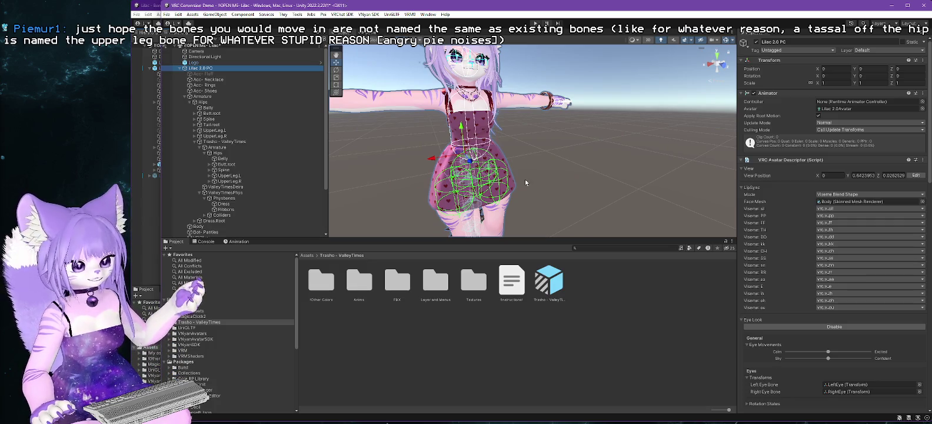
mouse_move(522, 136)
mouse_down()
mouse_move(577, 193)
mouse_move(571, 199)
mouse_move(556, 155)
mouse_move(577, 173)
mouse_up()
mouse_move(588, 201)
mouse_down()
mouse_move(427, 162)
mouse_move(453, 160)
mouse_move(444, 161)
mouse_up()
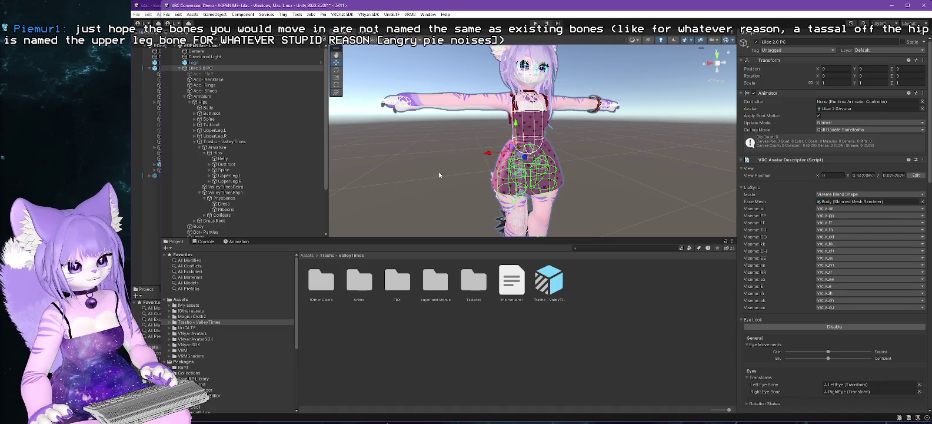
mouse_move(447, 176)
mouse_down()
mouse_move(627, 169)
mouse_move(458, 172)
mouse_up()
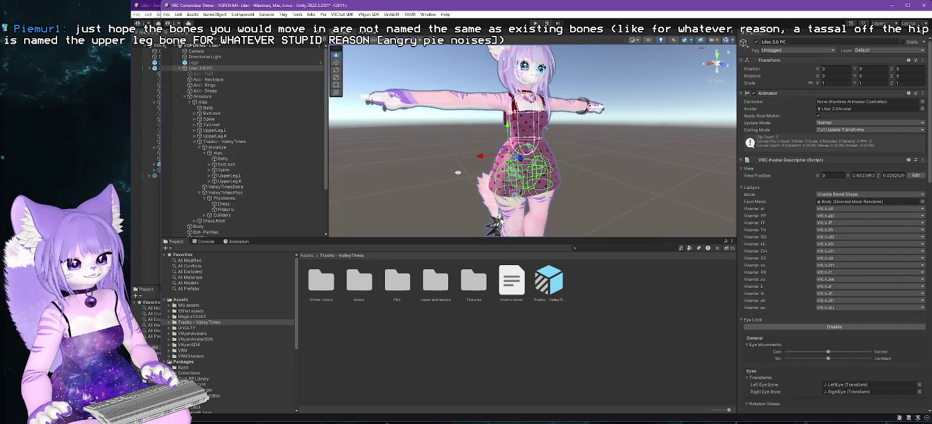
Show GogoLoco All's VRCFury Full Controller, merging GoLoco Base, Action and Sitting controllers, in the Inspector.
scroll(265, 177, down, 4)
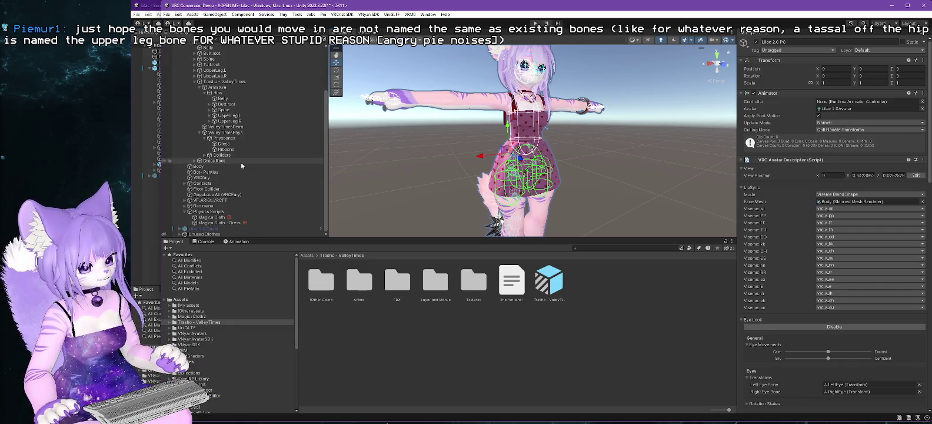
scroll(241, 162, up, 2)
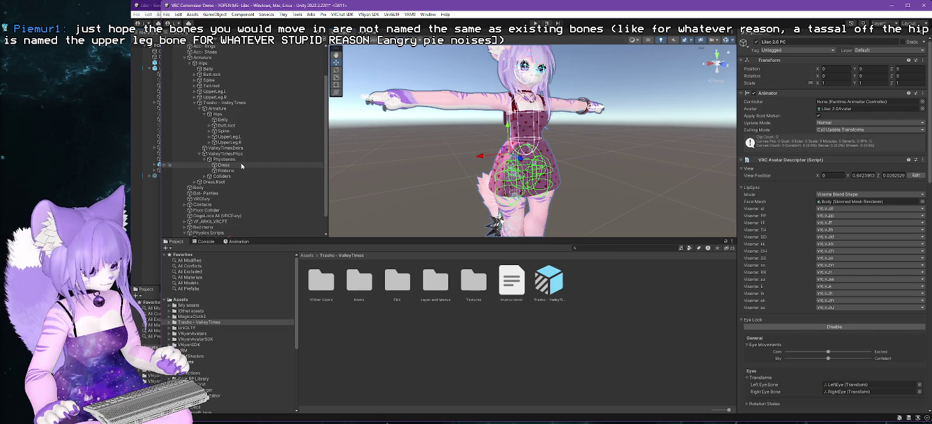
scroll(241, 162, up, 2)
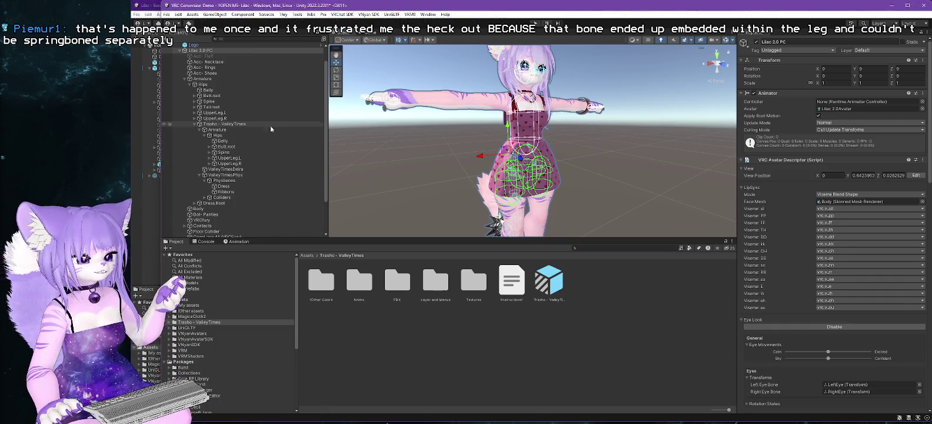
scroll(222, 138, down, 3)
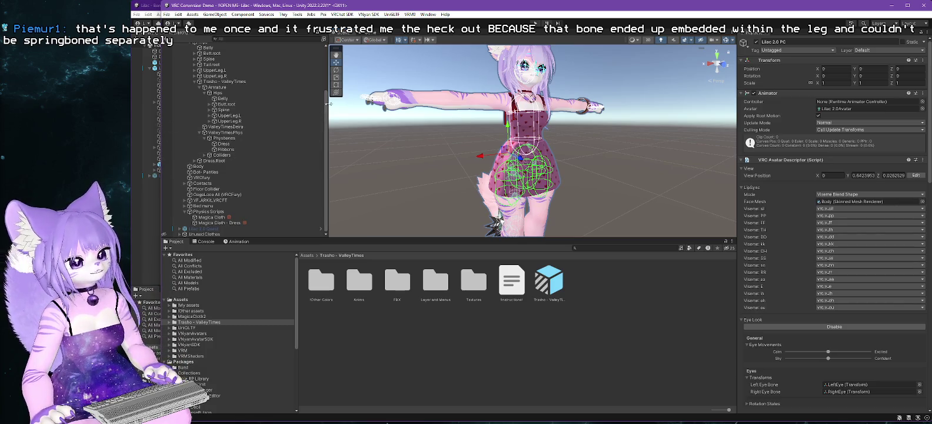
drag(329, 104, 386, 106)
scroll(259, 126, up, 4)
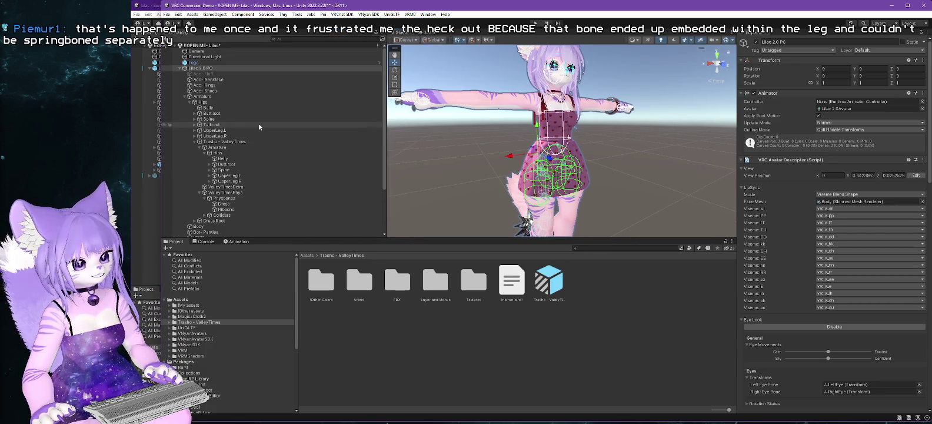
scroll(259, 126, down, 3)
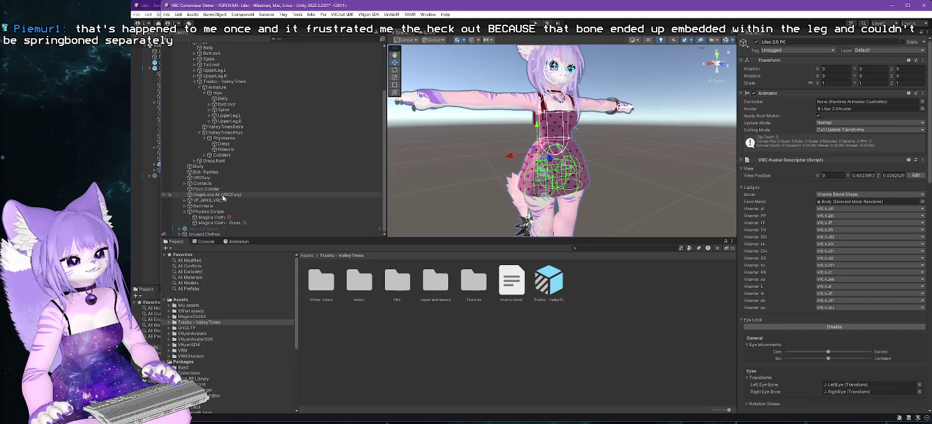
click(230, 194)
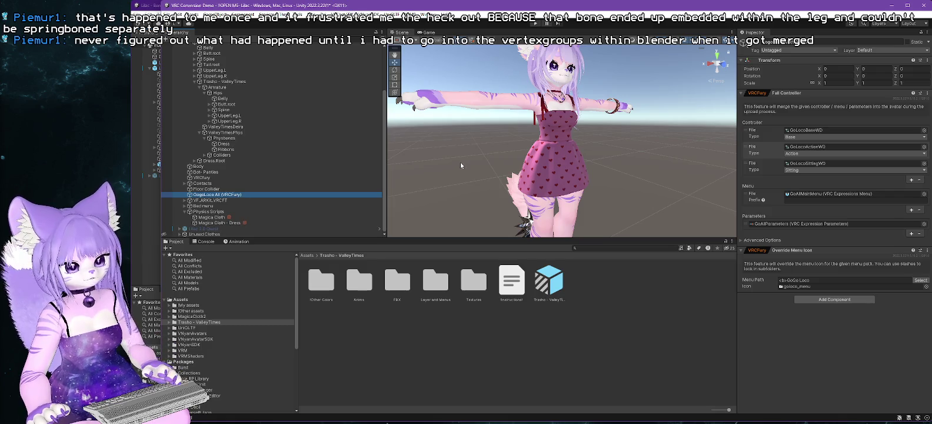
drag(460, 161, 488, 155)
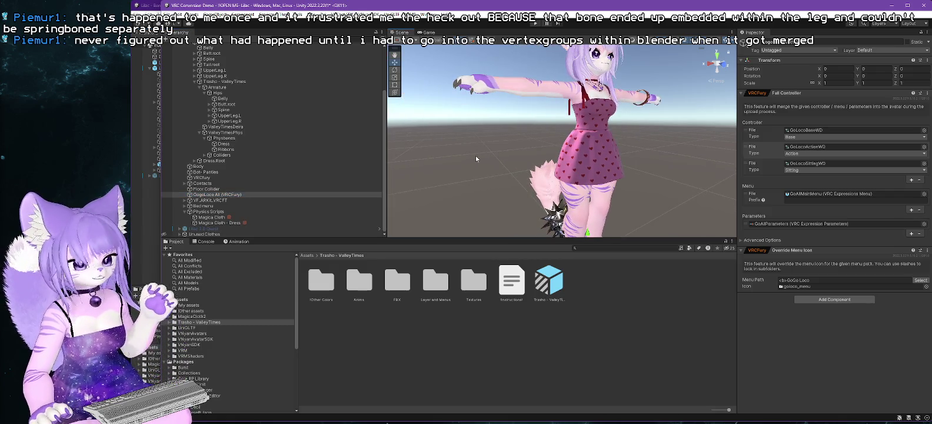
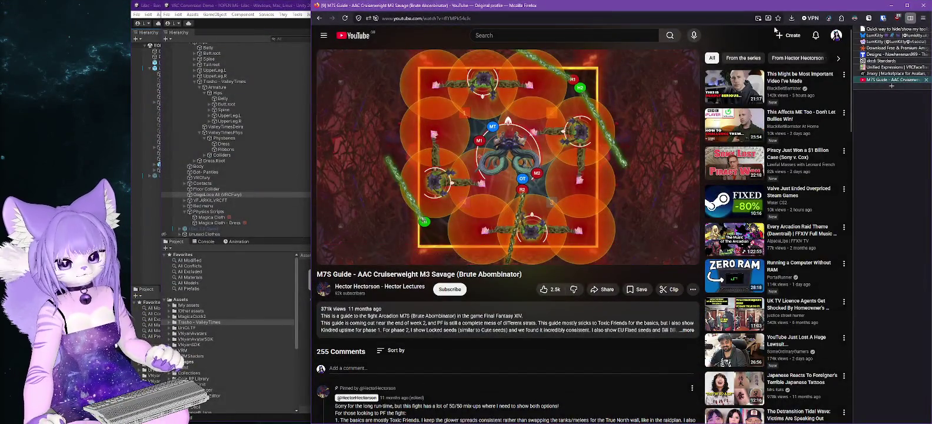
Minimize Firefox and frame the Scene view on the avatar's feet and spiked accessory.
click(890, 7)
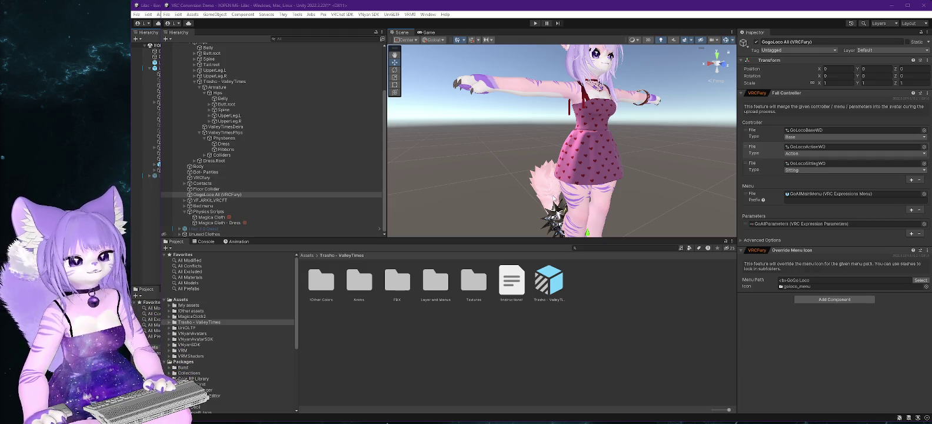
drag(555, 198, 642, 209)
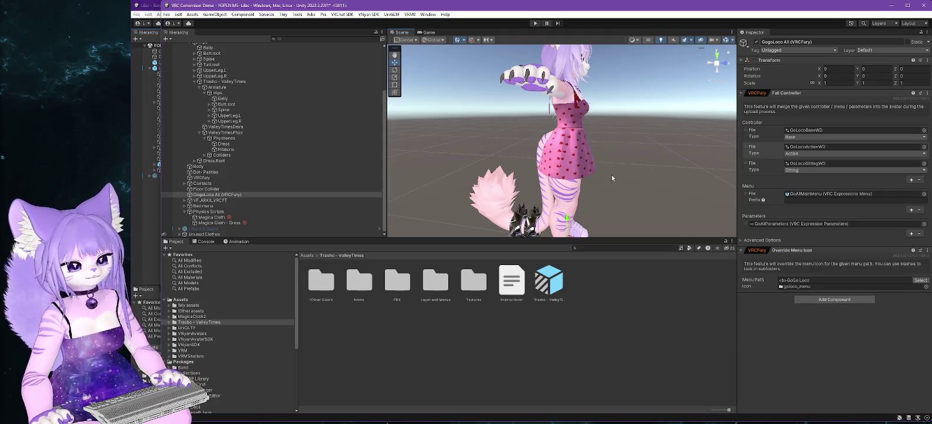
scroll(587, 202, down, 3)
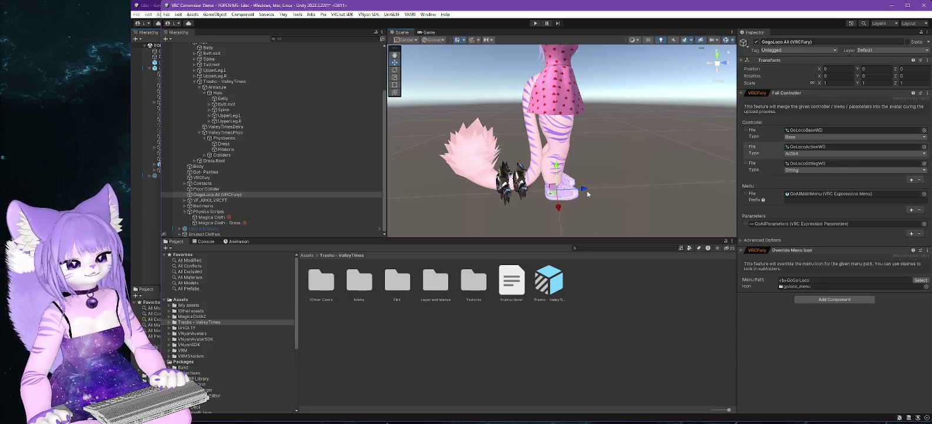
scroll(588, 177, down, 3)
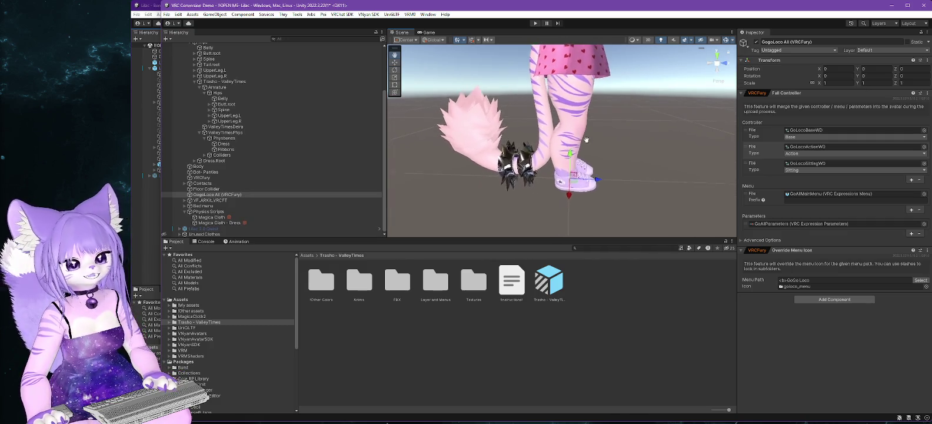
drag(585, 139, 597, 133)
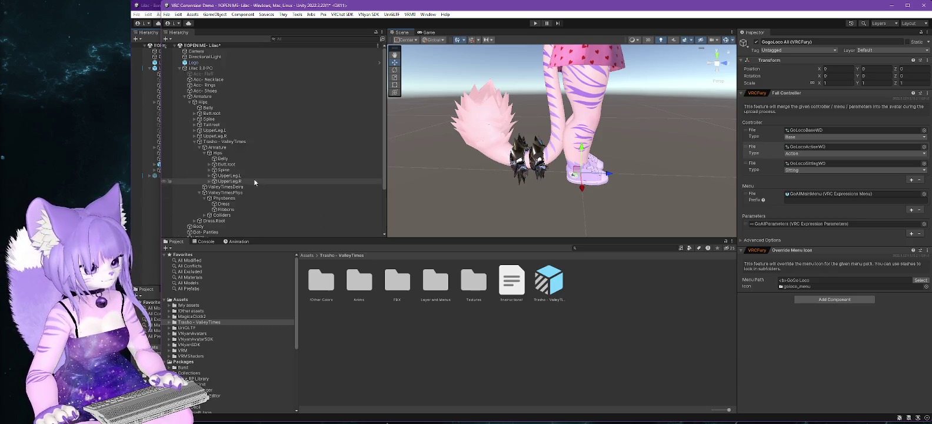
scroll(254, 179, up, 5)
Select the Body mesh and locate its Element 6 'silver' material in the Project window.
click(185, 97)
click(196, 103)
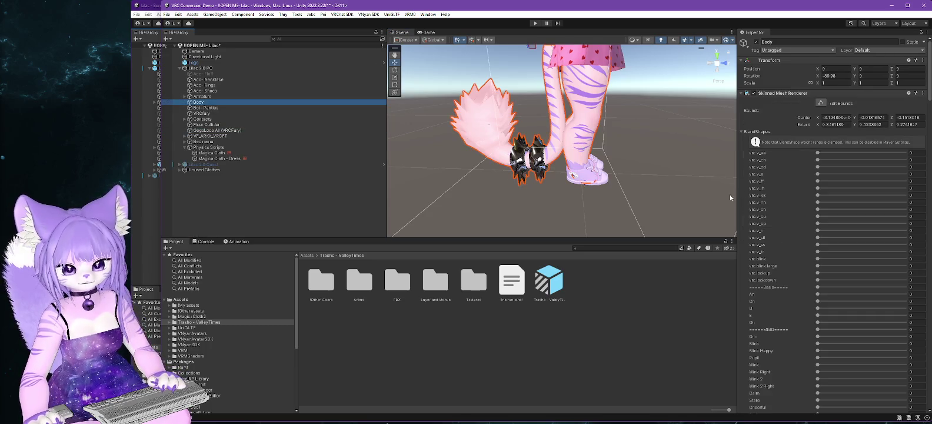
click(741, 131)
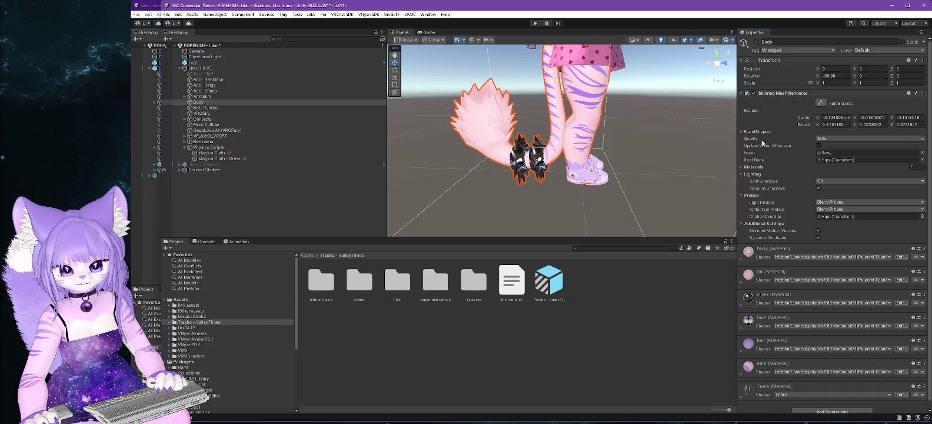
click(742, 167)
click(837, 217)
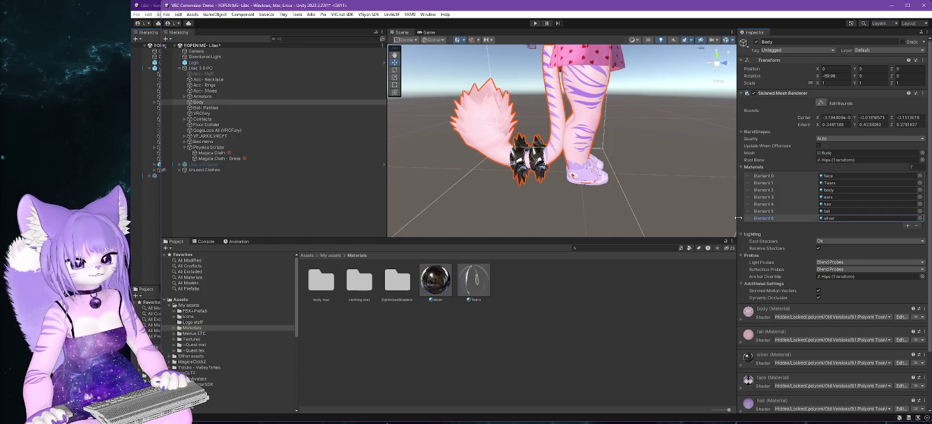
click(450, 288)
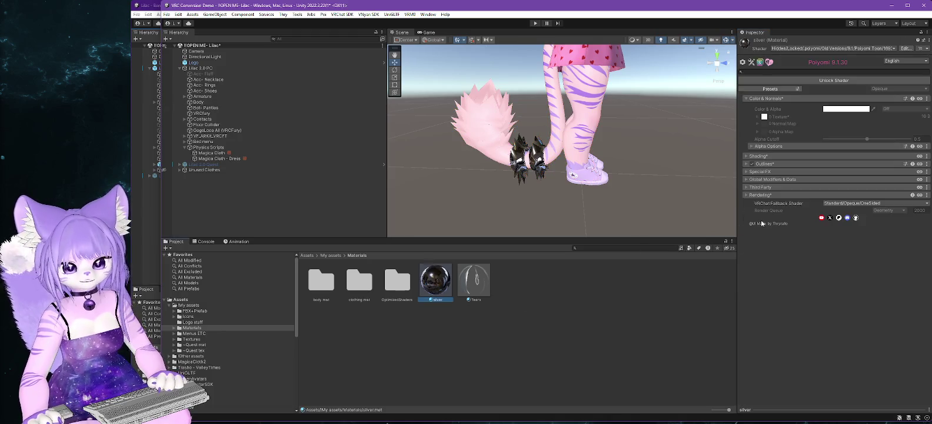
Unlock the silver material's shader, raise Alpha Cutoff to 1.001, and lock it again.
click(834, 80)
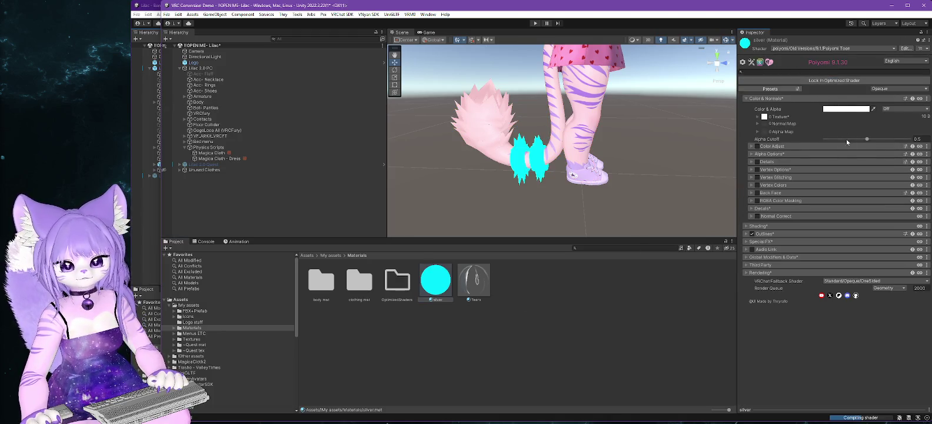
drag(866, 140, 909, 138)
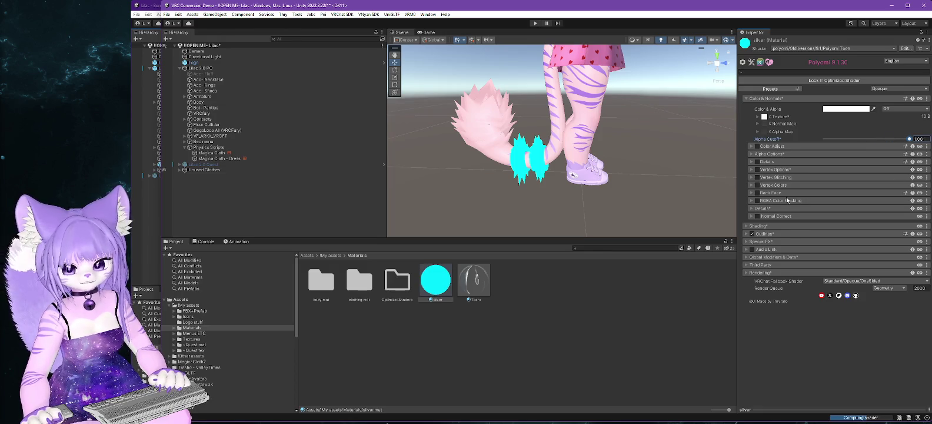
click(434, 295)
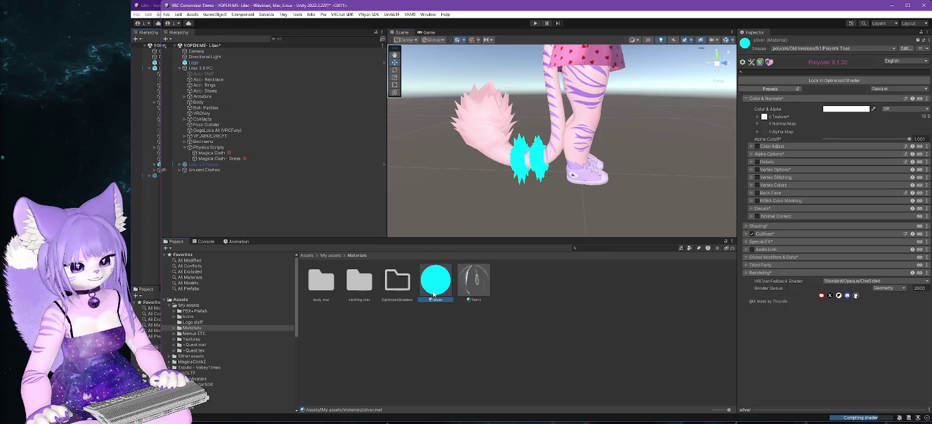
click(845, 80)
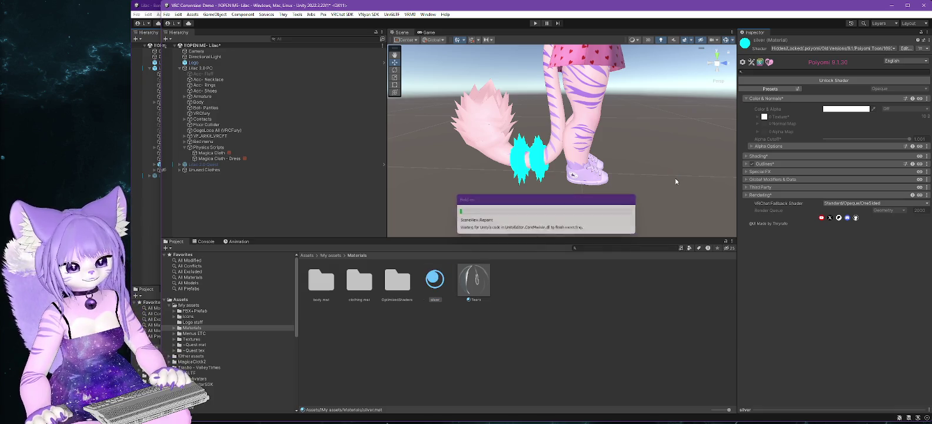
Orbit and zoom around the avatar to confirm the spiked accessory is no longer visible.
mouse_move(666, 132)
mouse_down()
mouse_move(604, 276)
mouse_move(603, 239)
mouse_move(628, 203)
mouse_move(545, 207)
mouse_up()
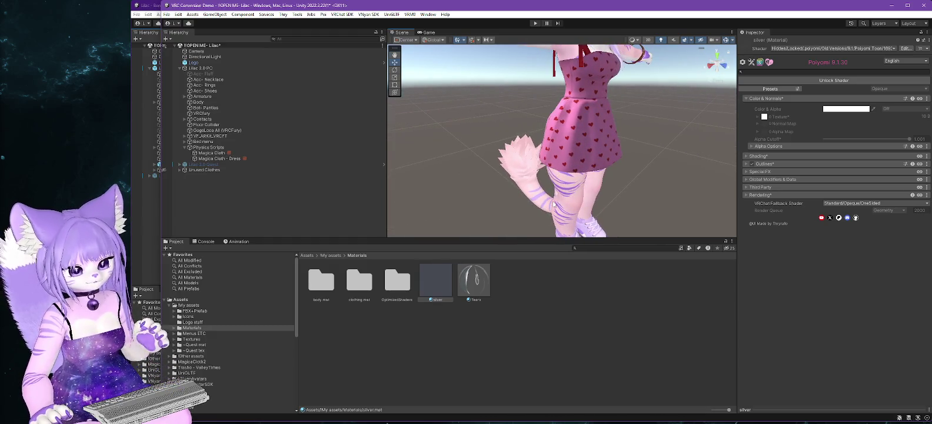
drag(651, 152, 614, 216)
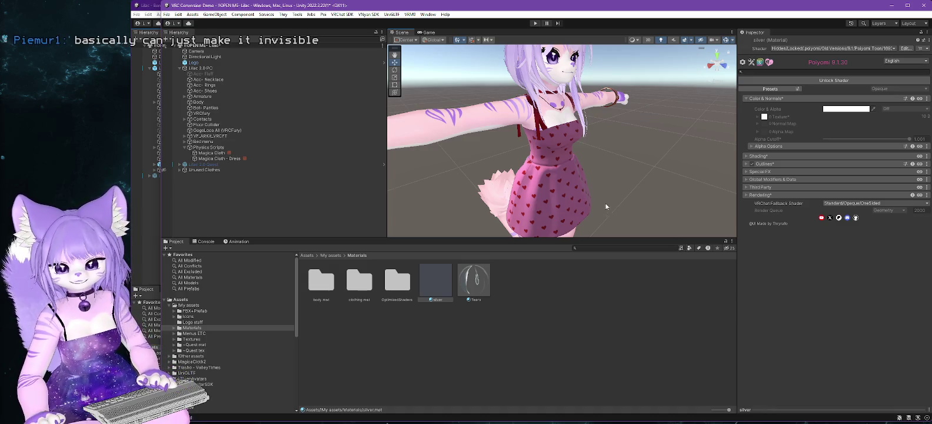
mouse_move(619, 158)
mouse_down()
mouse_move(557, 188)
mouse_move(582, 187)
mouse_up()
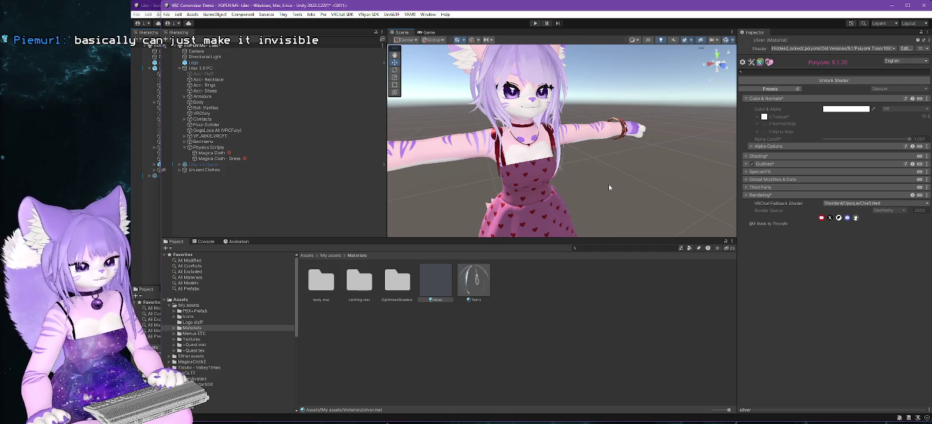
drag(594, 188, 651, 166)
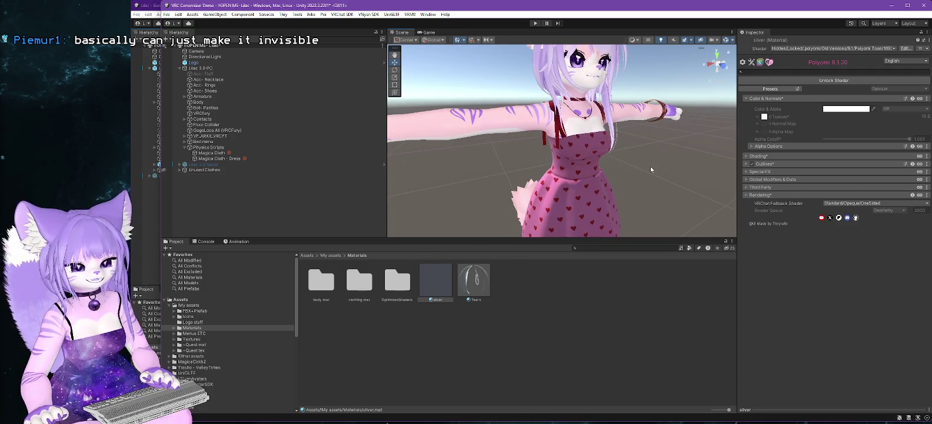
drag(511, 200, 638, 170)
scroll(637, 170, down, 5)
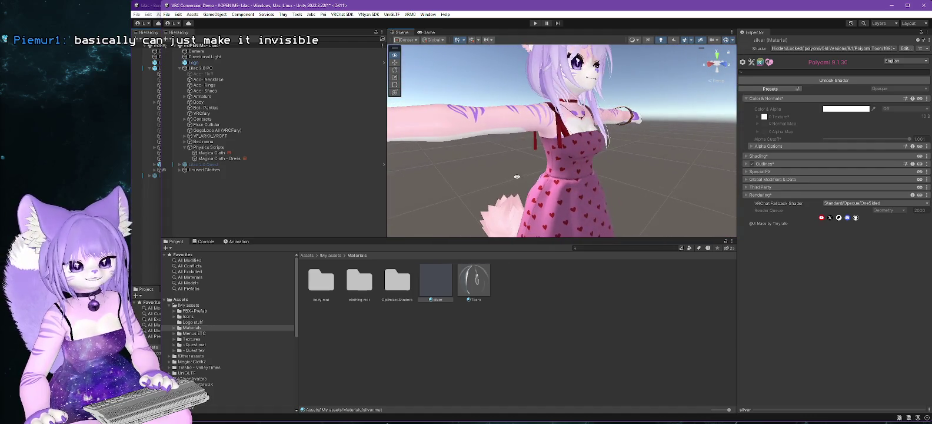
mouse_move(582, 187)
mouse_down()
mouse_move(644, 173)
mouse_move(697, 178)
mouse_move(496, 213)
mouse_move(561, 227)
mouse_move(573, 351)
mouse_up()
scroll(644, 173, up, 5)
Resize the Scene and Project panes and open the FBX+Prefab folder.
mouse_move(566, 264)
mouse_down()
mouse_move(582, 252)
mouse_move(607, 260)
mouse_up()
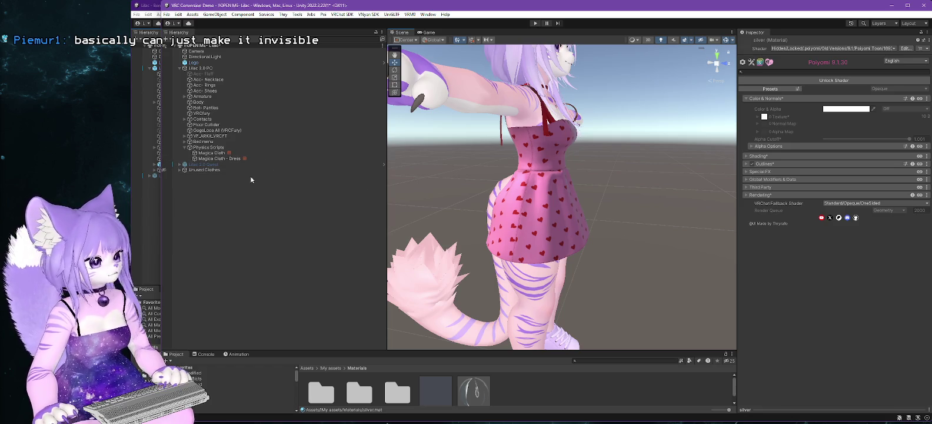
drag(483, 350, 486, 267)
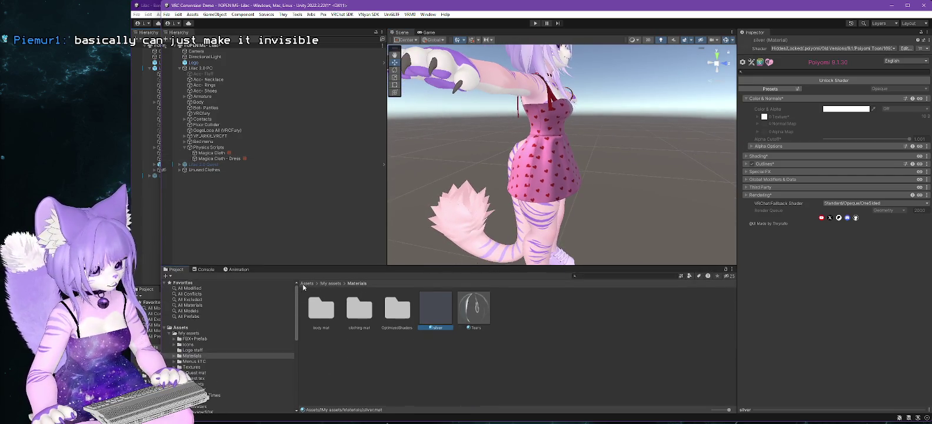
click(196, 338)
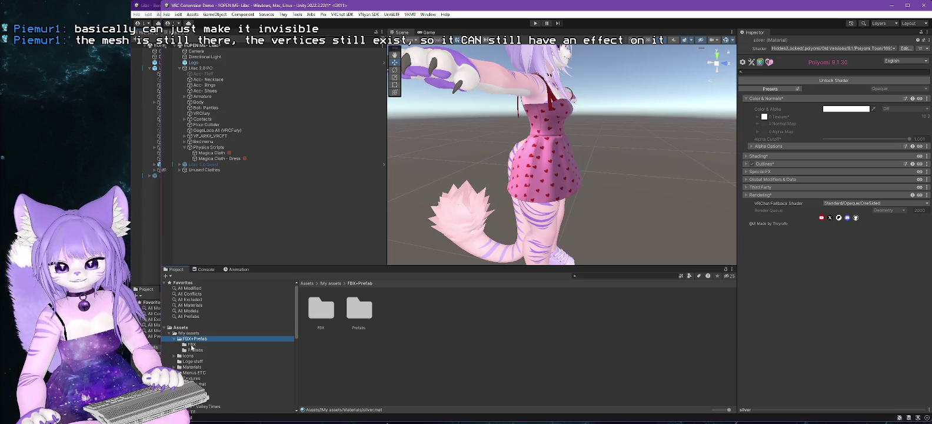
Open the FBX folder and view the Lilac 2.0 model's Import Settings.
click(191, 344)
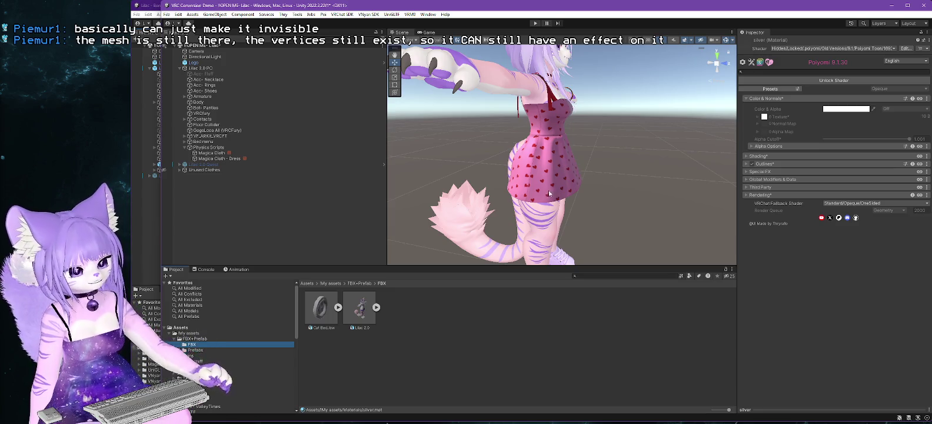
click(360, 310)
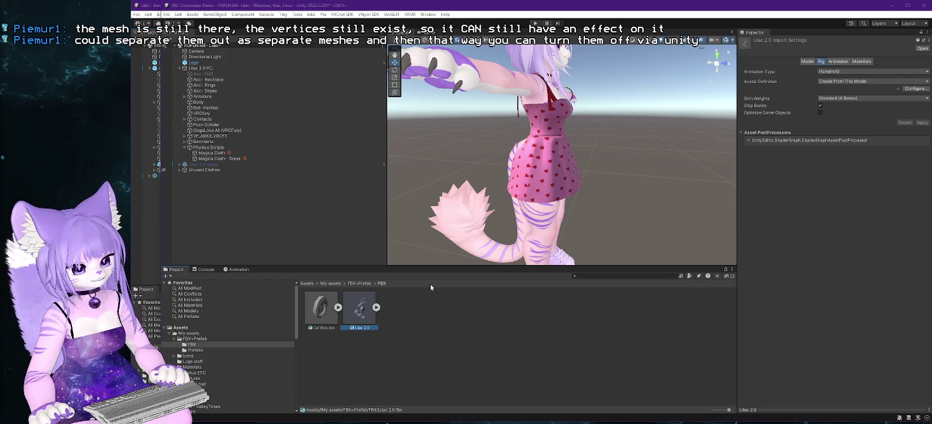
right_click(357, 311)
Reveal Lilac 2.0.fbx in File Explorer with Show in Explorer and check its folder path.
click(385, 68)
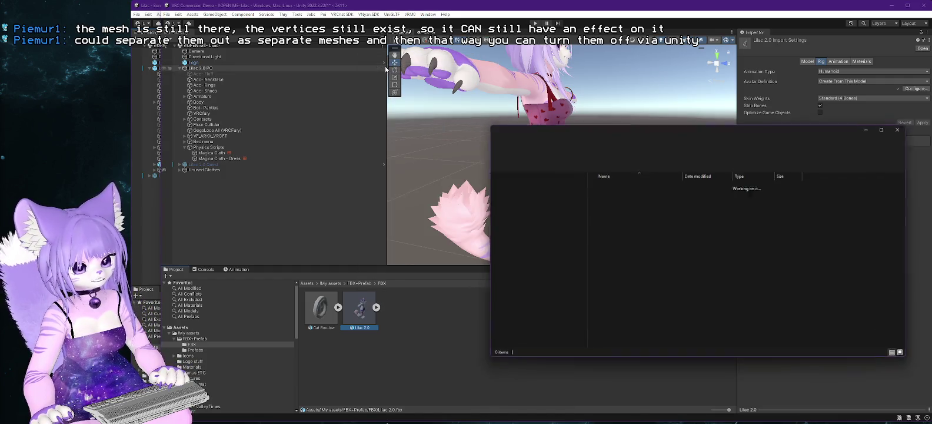
click(778, 146)
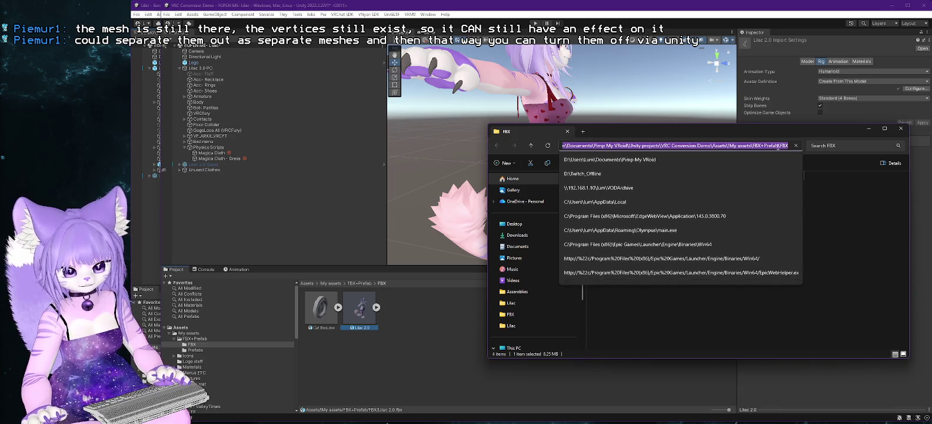
key(Escape)
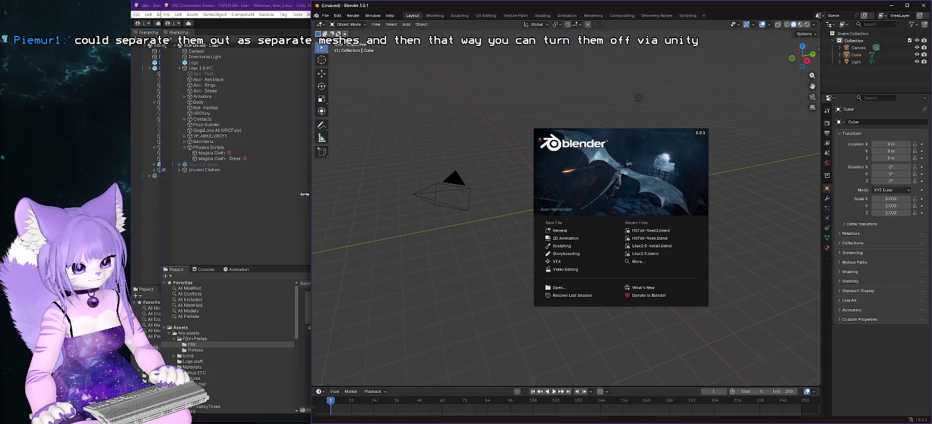
Widen the Blender window, dismiss the start screen and delete the default cube.
drag(303, 195, 288, 195)
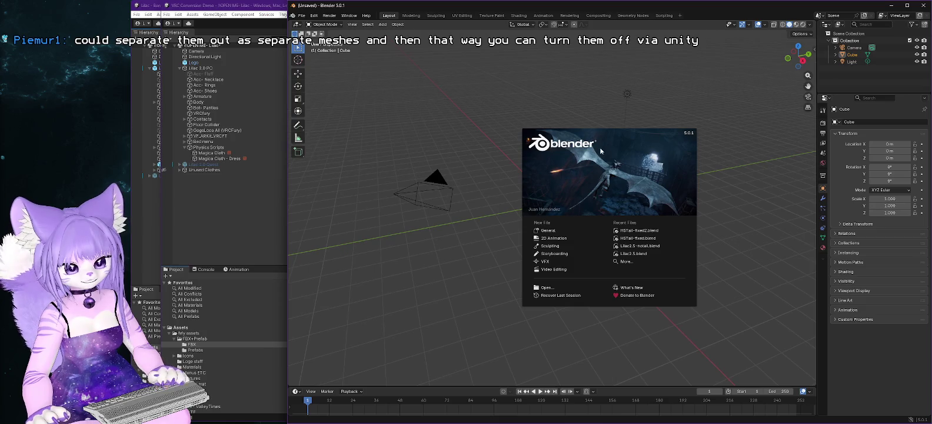
click(550, 230)
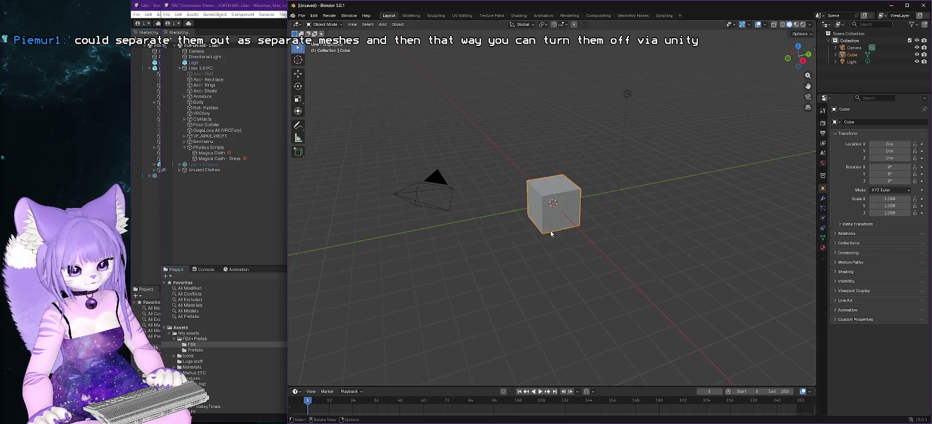
key(Delete)
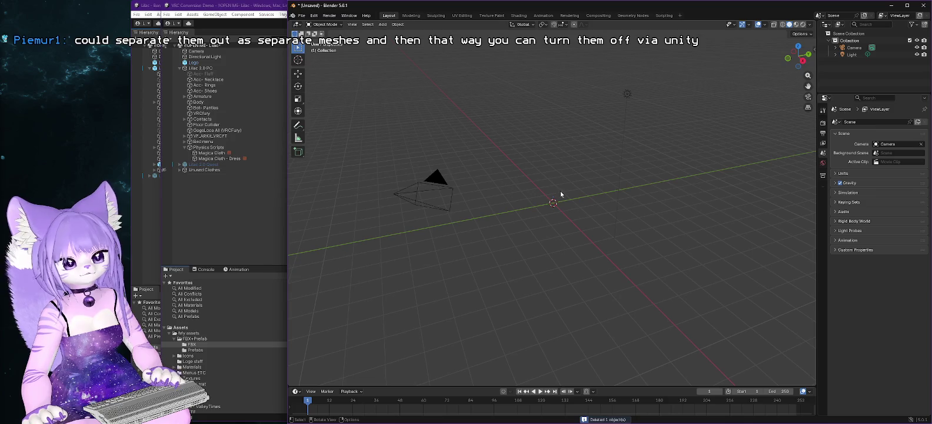
Import Lilac 2.0.fbx from the Unity project's FBX folder and frame the model.
click(314, 16)
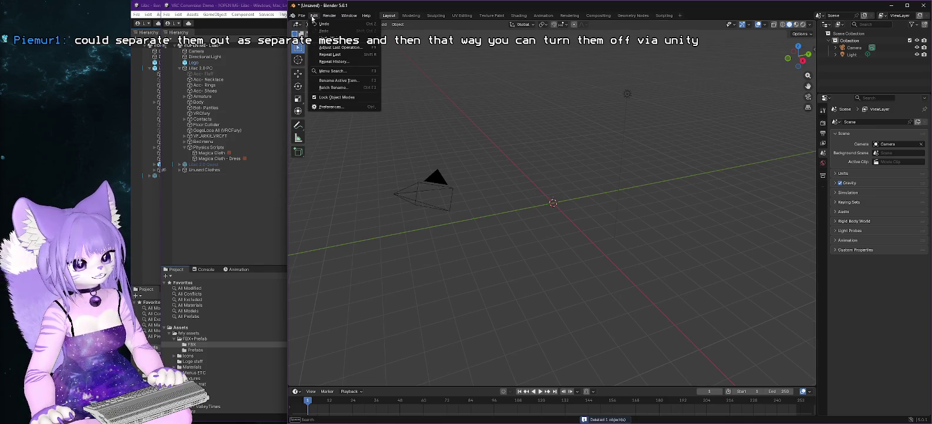
mouse_move(302, 16)
mouse_move(326, 116)
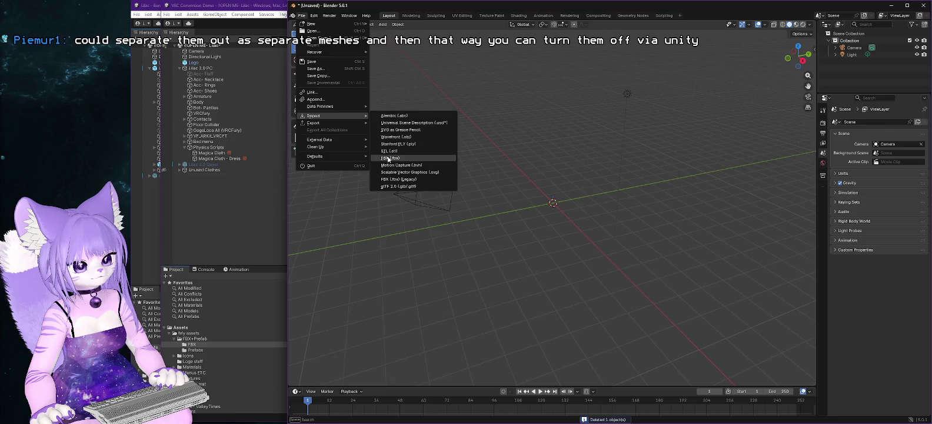
click(400, 156)
click(549, 20)
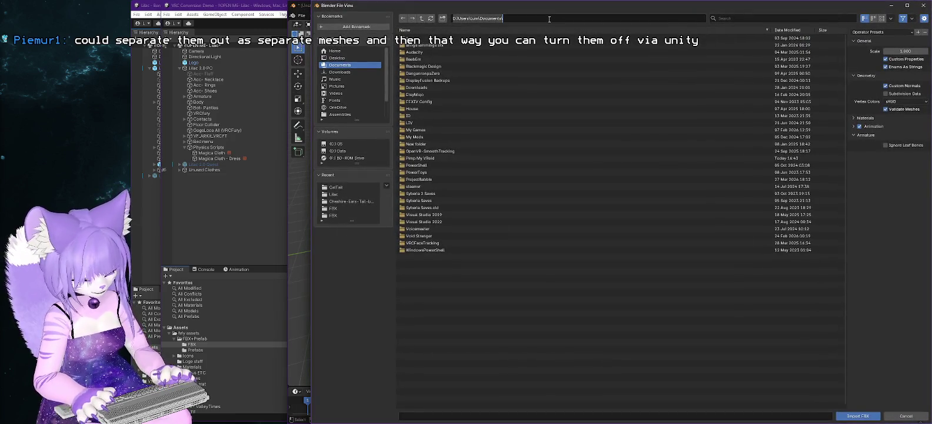
key(ctrl+v)
key(Return)
double_click(416, 45)
key(KP_Decimal)
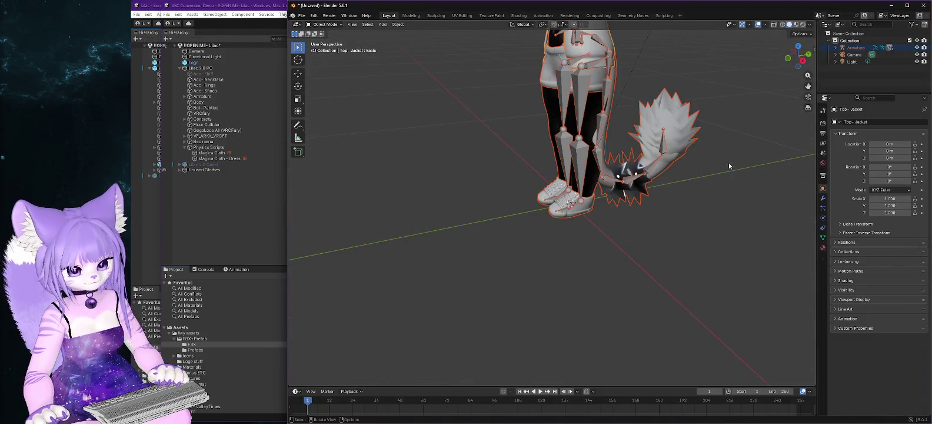
Enter Edit Mode on the Body mesh and delete the spiked ring's linked vertices on the tail.
click(624, 172)
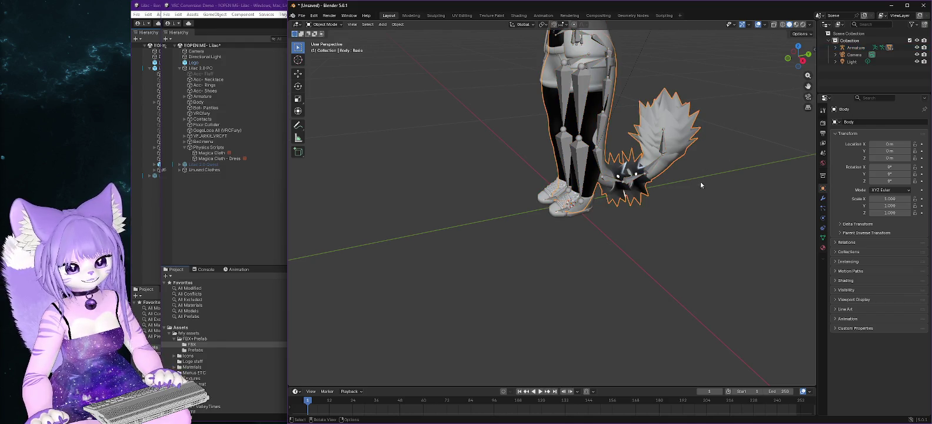
click(337, 26)
click(329, 41)
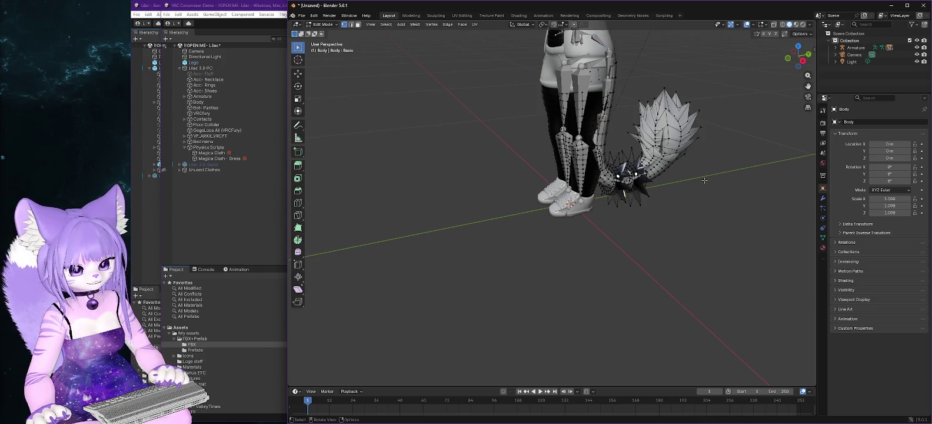
click(632, 147)
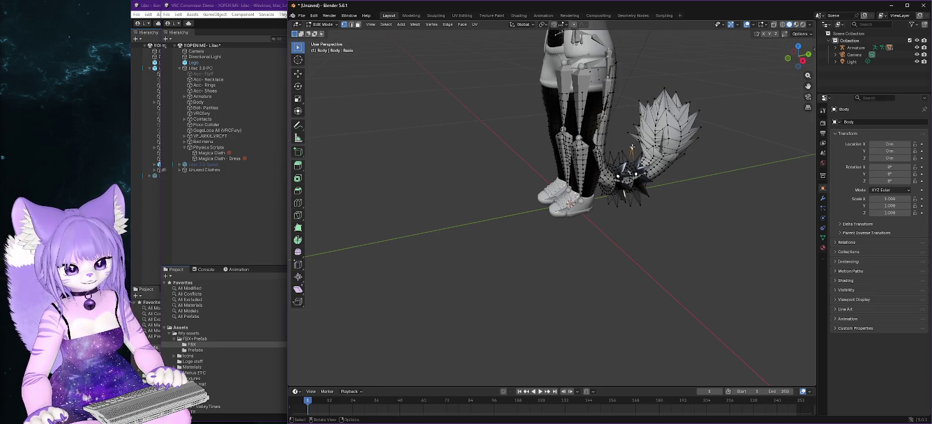
key(ctrl+l)
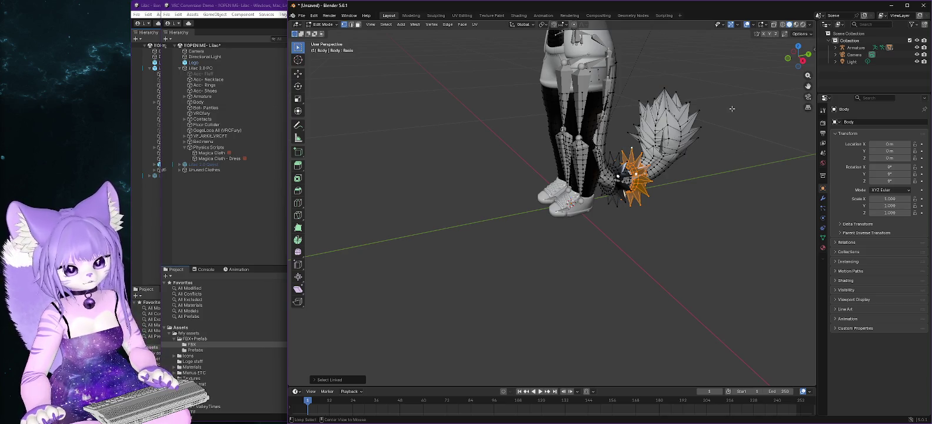
key(ctrl+KP_1)
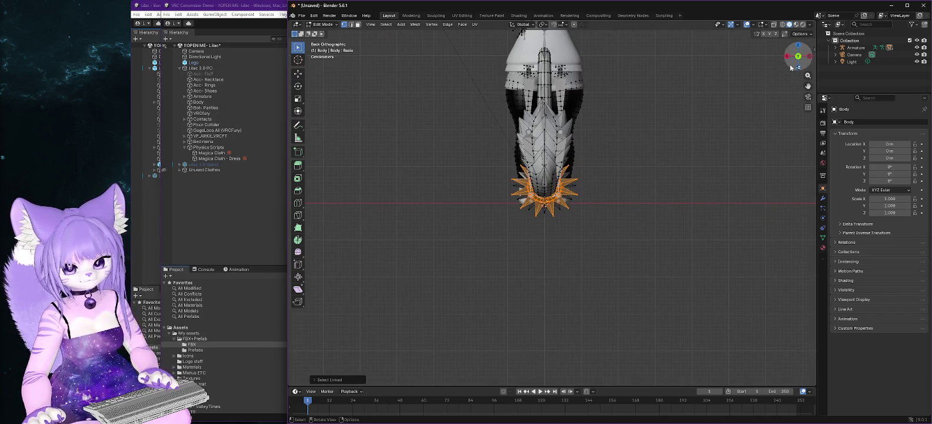
click(787, 57)
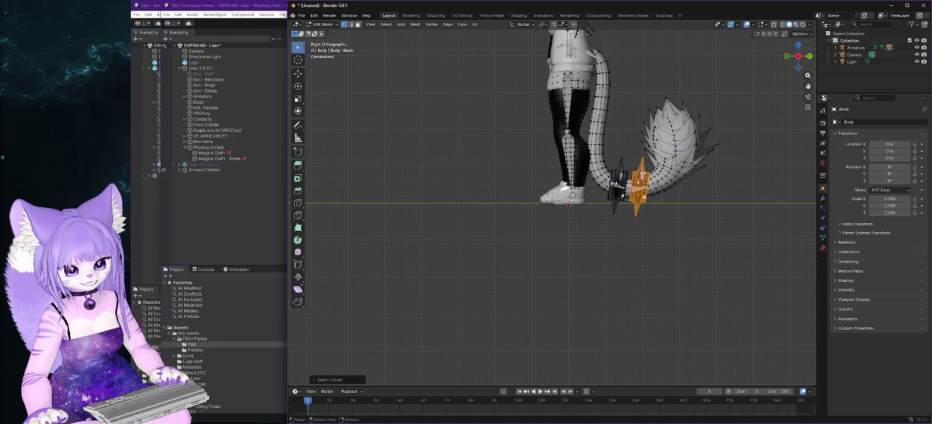
right_click(641, 165)
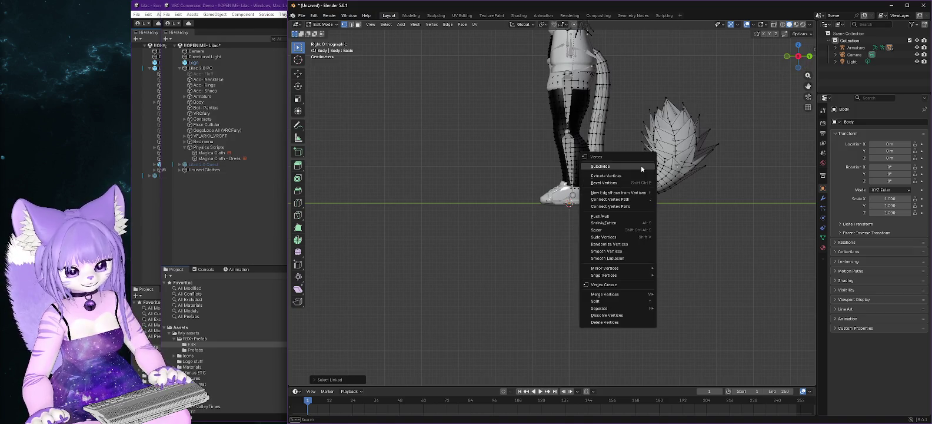
click(597, 322)
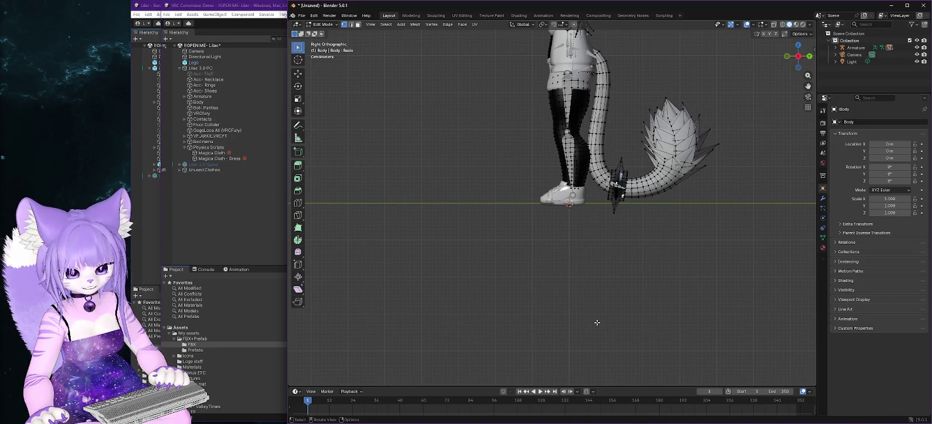
Delete the small leftover piece remaining on the tail.
key(ctrl+l)
right_click(621, 160)
click(617, 162)
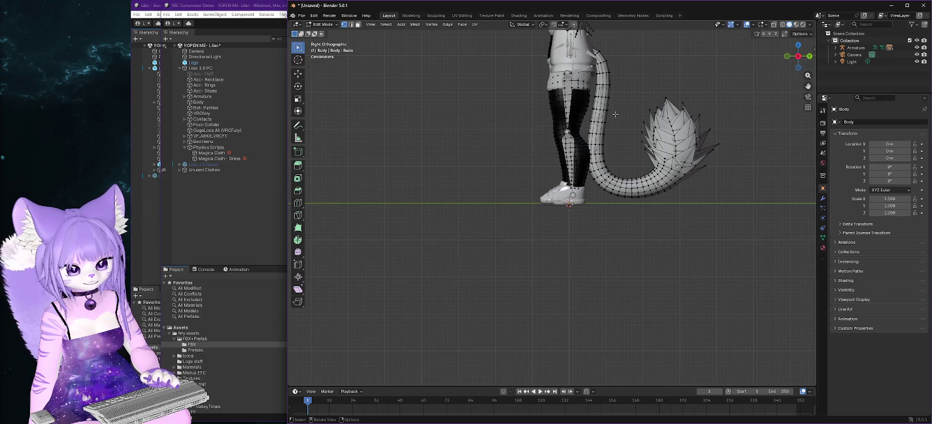
click(810, 56)
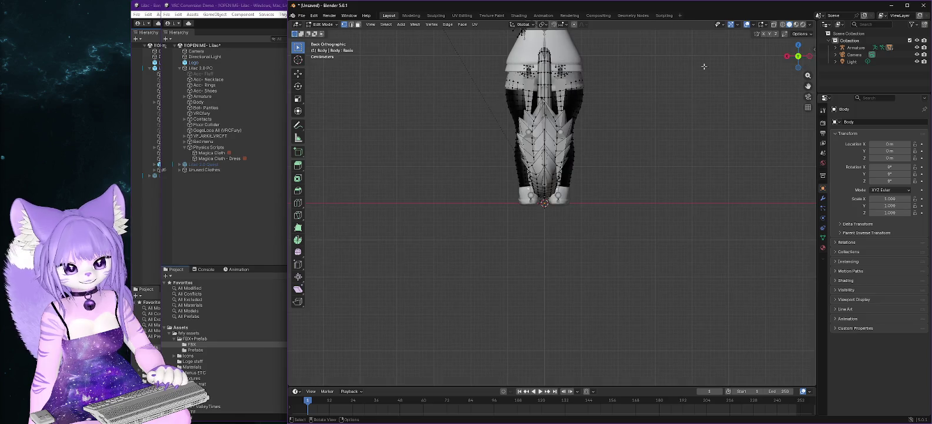
Zoom onto the avatar's eye and try selecting the loose piece there, undoing a wrong selection.
mouse_move(798, 59)
mouse_down()
mouse_move(673, 55)
mouse_move(665, 102)
mouse_move(620, 185)
mouse_move(624, 156)
mouse_up()
scroll(647, 124, up, 3)
drag(622, 95, 632, 179)
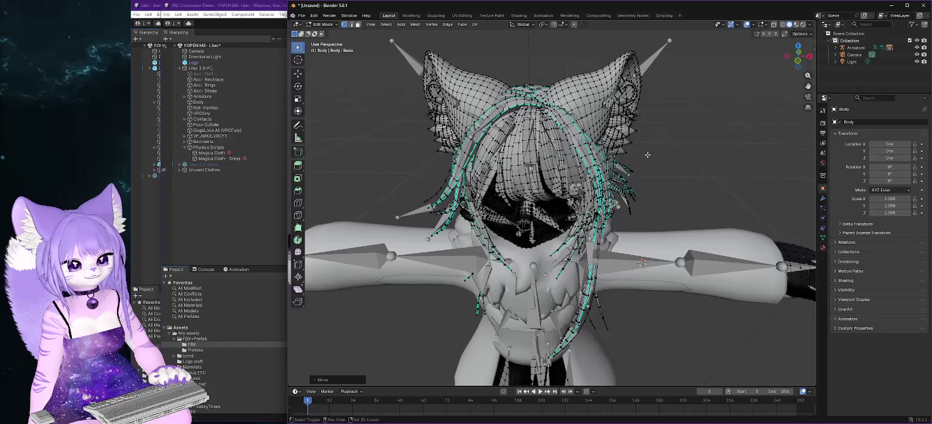
right_click(641, 180)
mouse_move(694, 188)
mouse_down()
mouse_move(675, 184)
mouse_move(673, 163)
mouse_up()
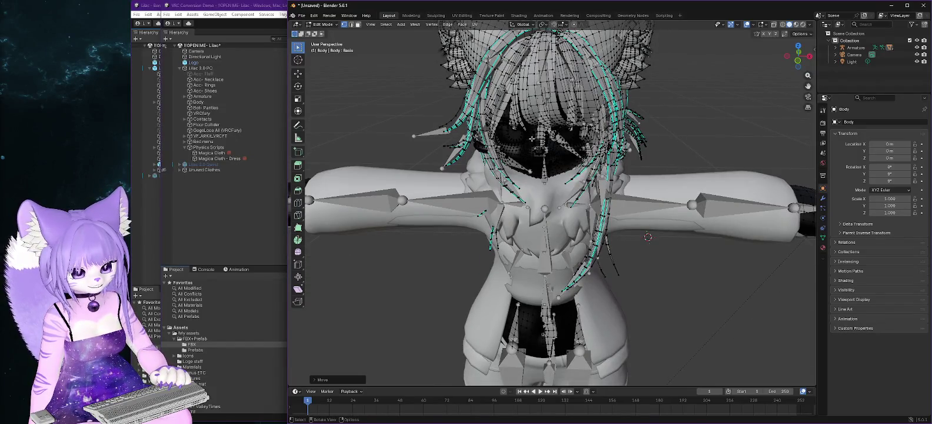
scroll(535, 138, up, 8)
scroll(543, 137, down, 3)
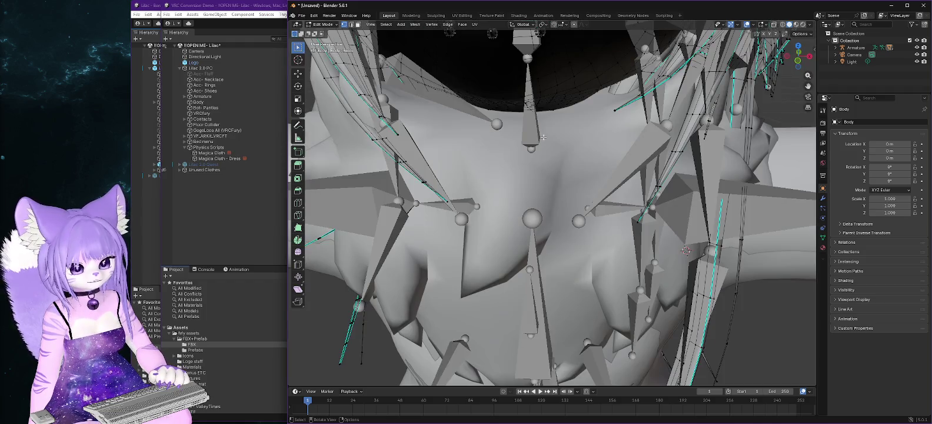
drag(551, 98, 557, 97)
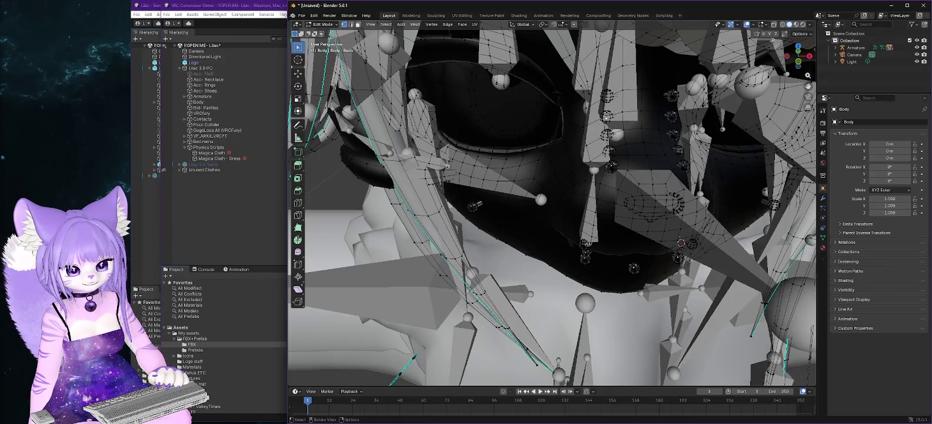
key(l)
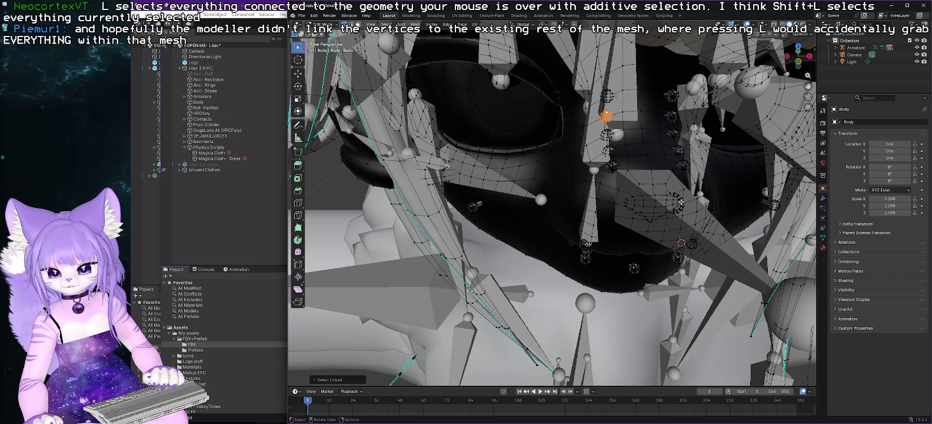
scroll(661, 202, down, 5)
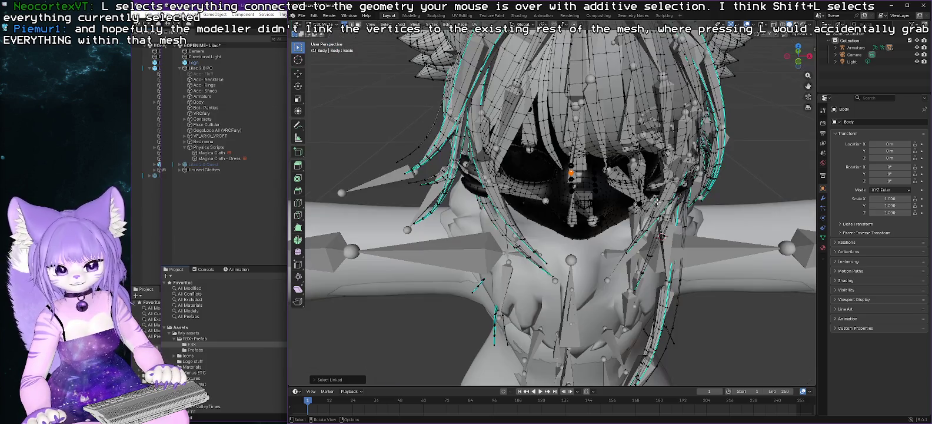
scroll(655, 198, up, 5)
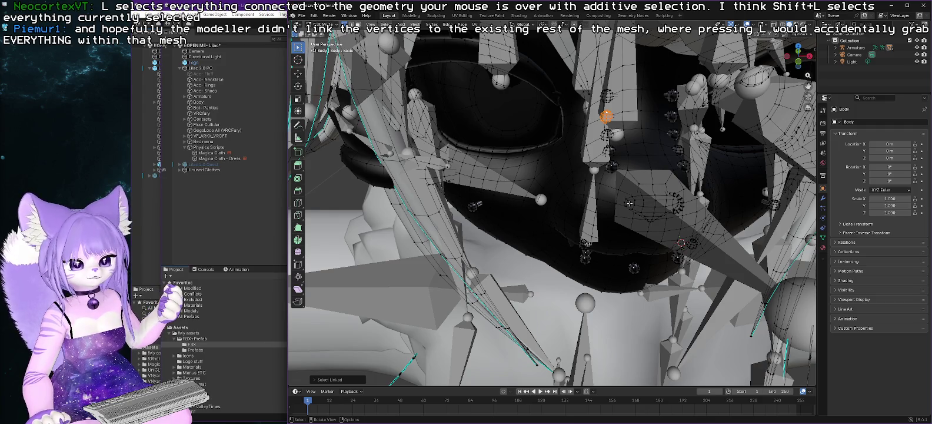
key(ctrl+z)
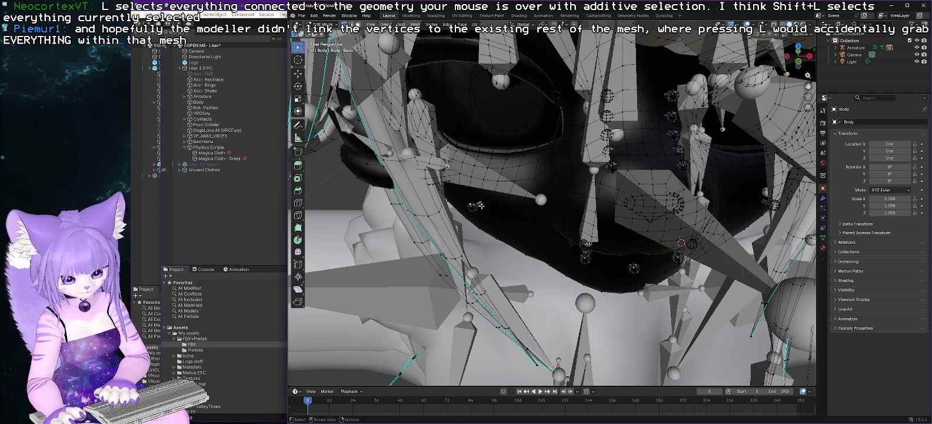
Delete the small loose sphere by the eye, then the next stray piece beside it.
key(l)
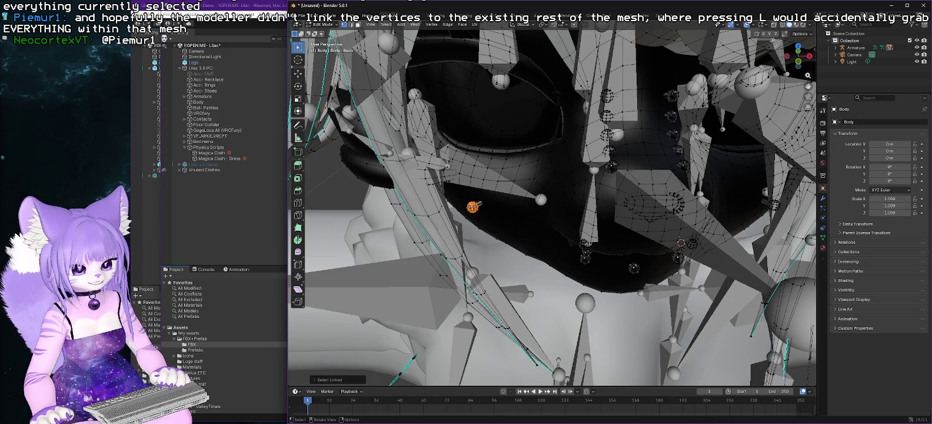
right_click(474, 204)
click(477, 205)
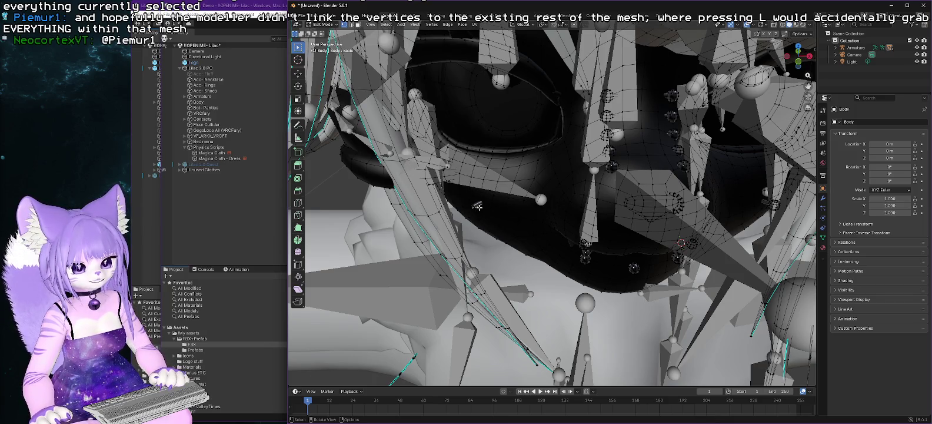
key(l)
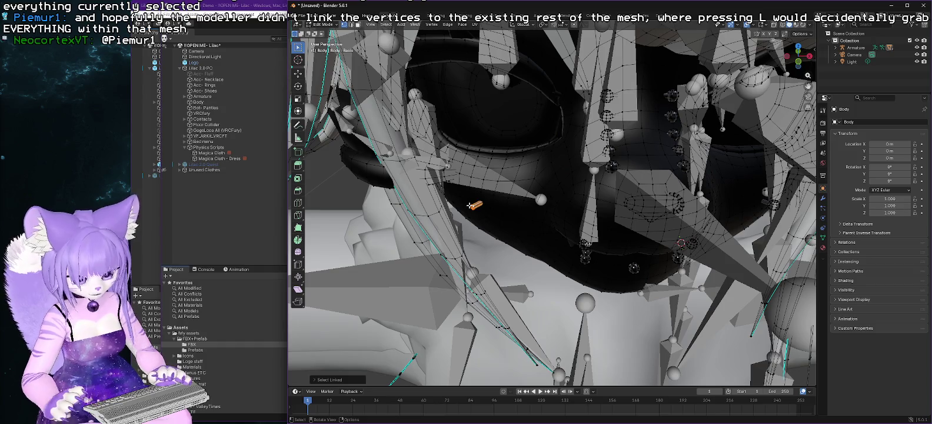
right_click(481, 207)
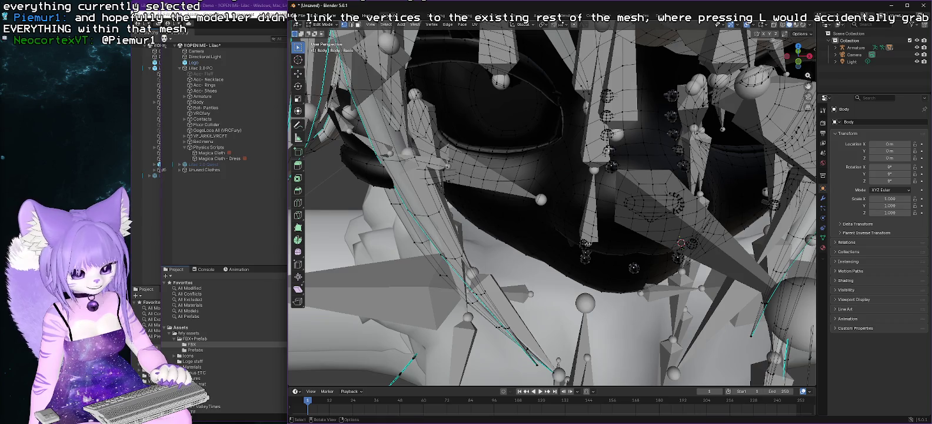
scroll(599, 214, down, 10)
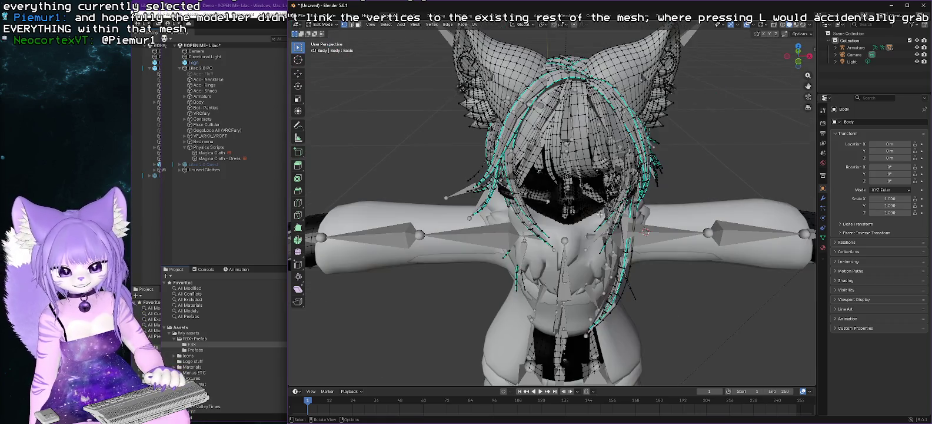
From the side view, select the linked fluffy tail mesh and delete its vertices.
scroll(600, 212, down, 3)
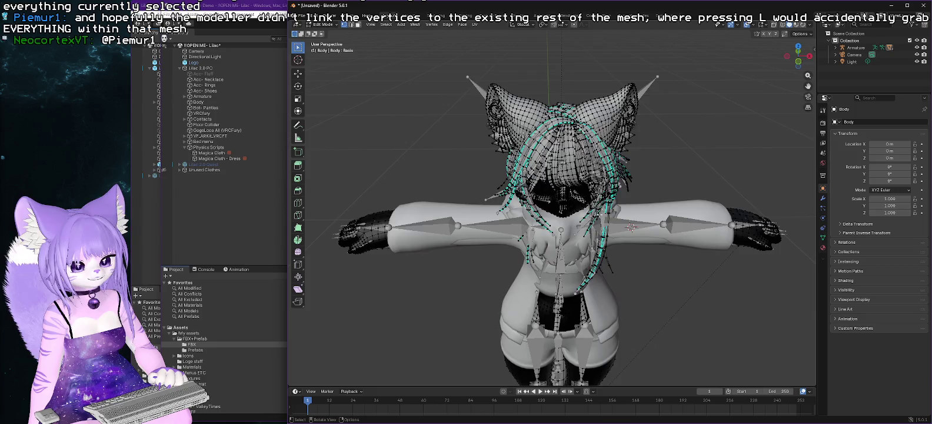
scroll(599, 215, down, 3)
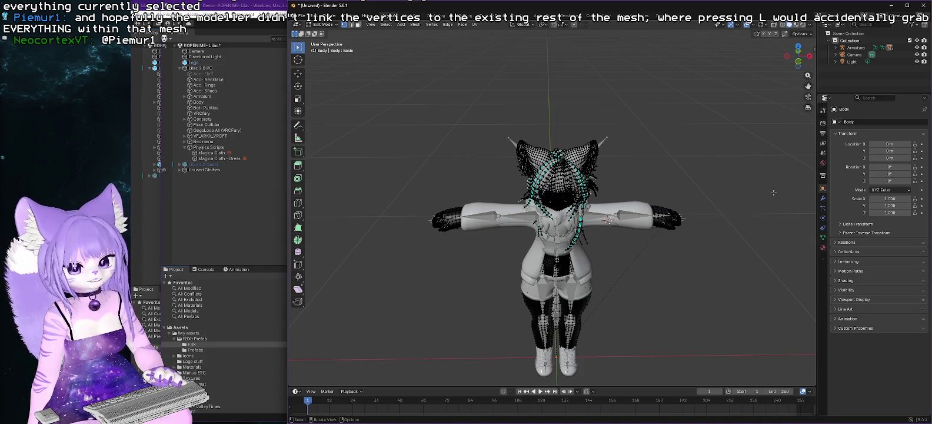
click(810, 56)
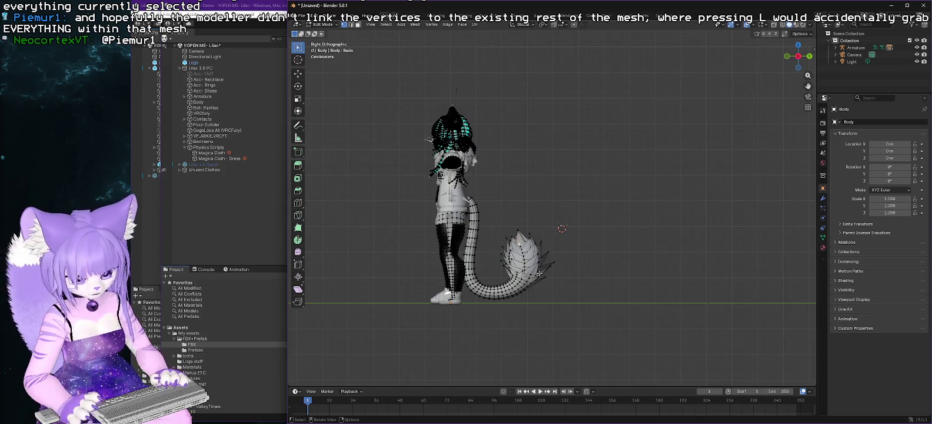
key(l)
right_click(524, 260)
click(524, 263)
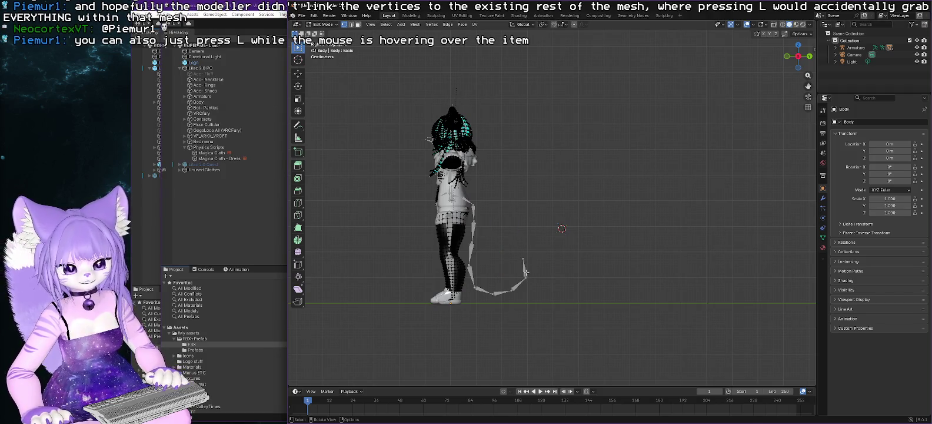
click(836, 47)
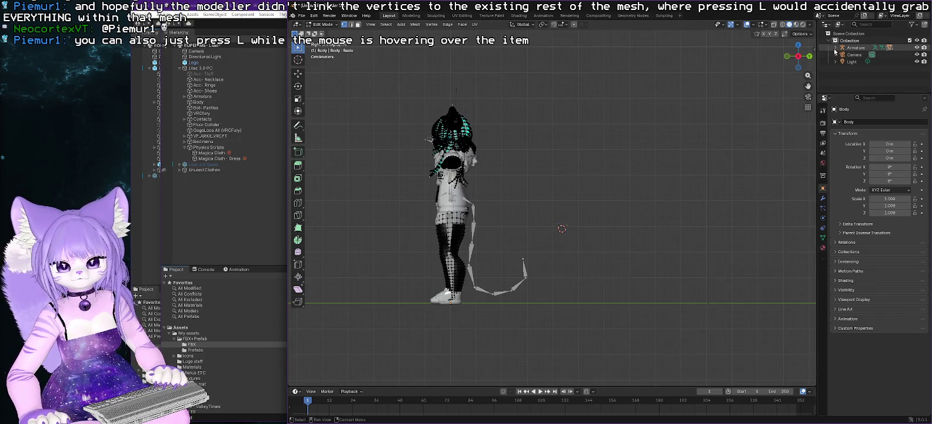
Enlarge the Outliner and expand the Body mesh to list its shape keys, selecting tail.
mouse_move(876, 93)
mouse_down()
mouse_move(877, 189)
mouse_move(876, 168)
mouse_up()
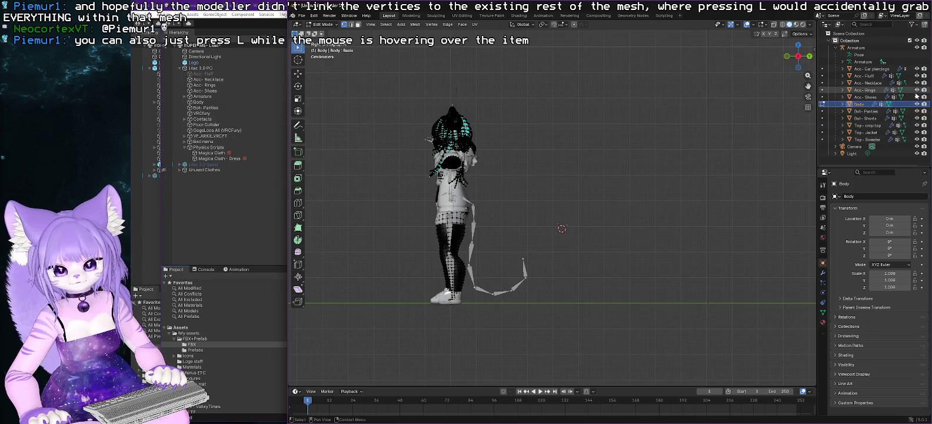
click(841, 104)
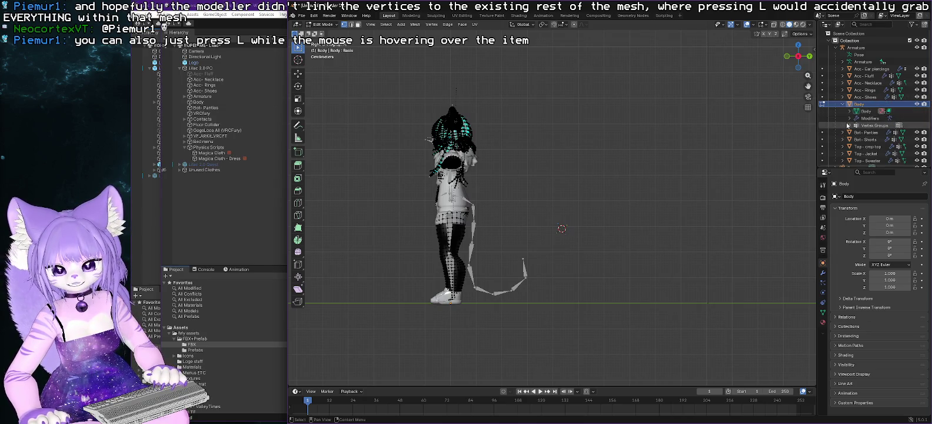
click(850, 111)
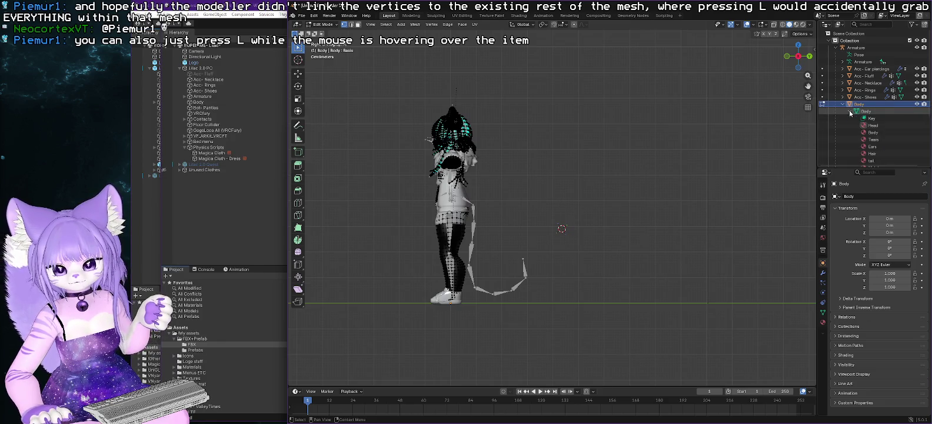
scroll(851, 130, down, 1)
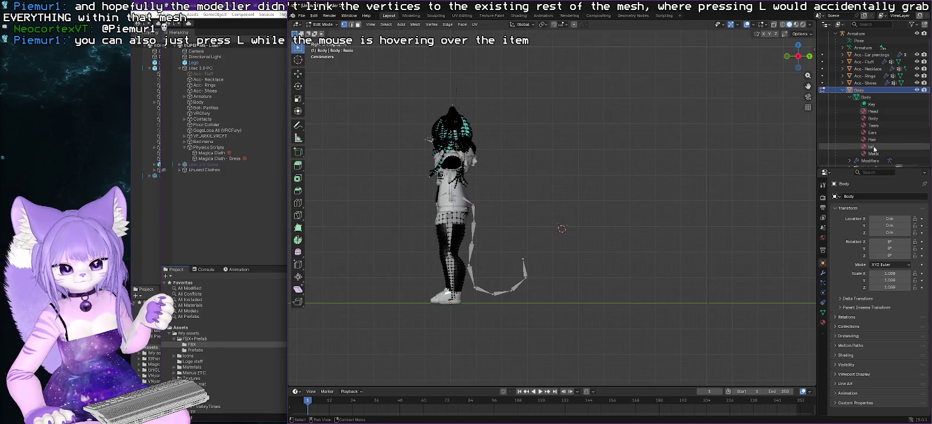
click(874, 147)
scroll(877, 132, down, 2)
scroll(879, 112, up, 2)
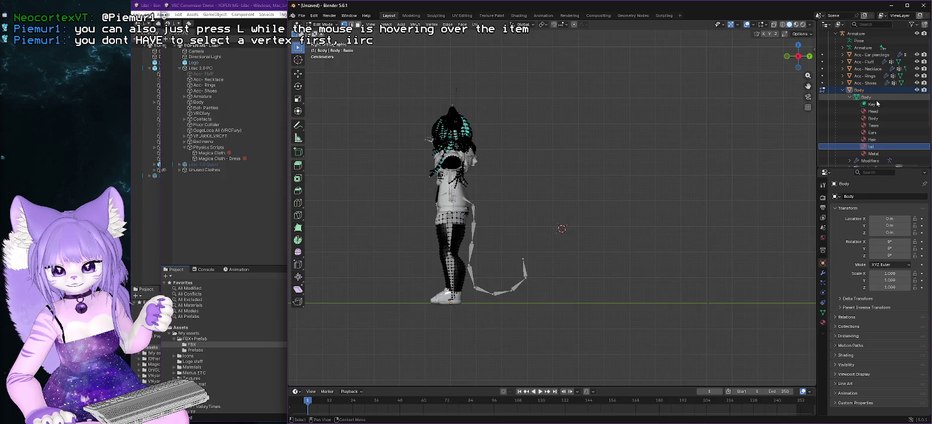
scroll(876, 106, down, 4)
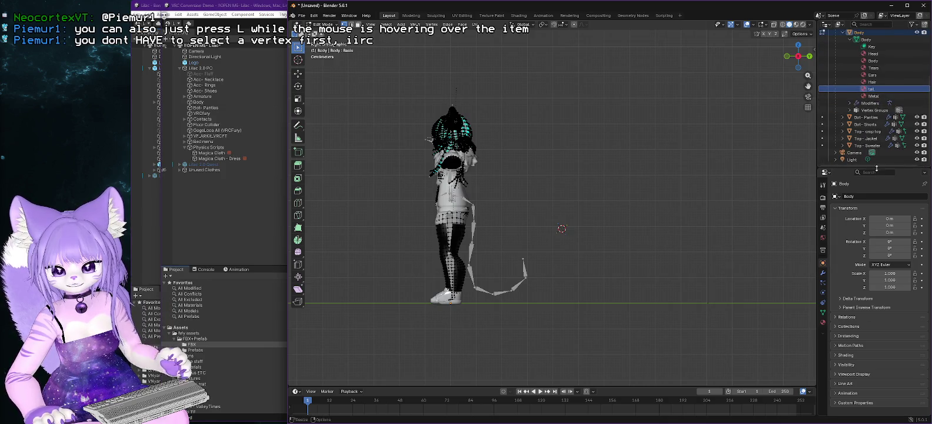
Check the tail shape key's context menu, then expand Armature > Hips to list its bones.
drag(877, 169, 876, 247)
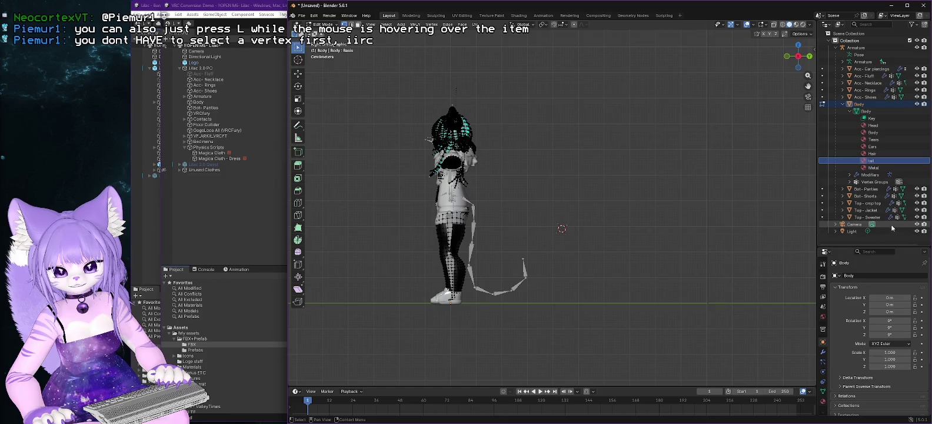
right_click(872, 163)
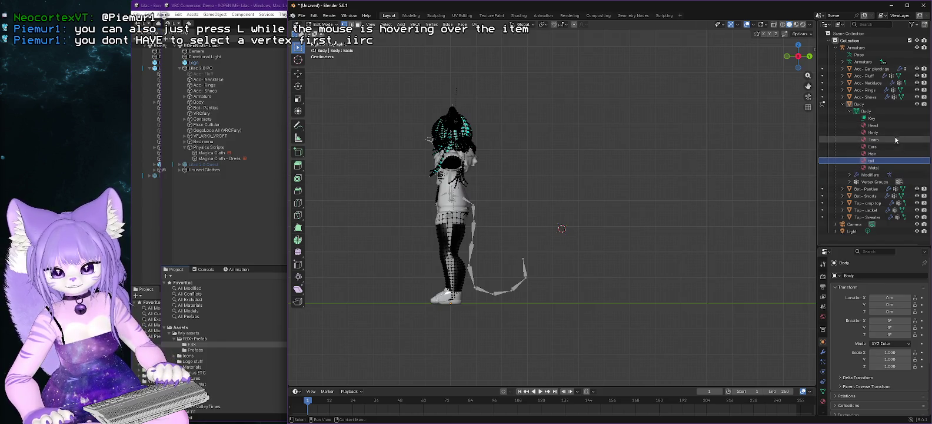
click(843, 62)
click(850, 68)
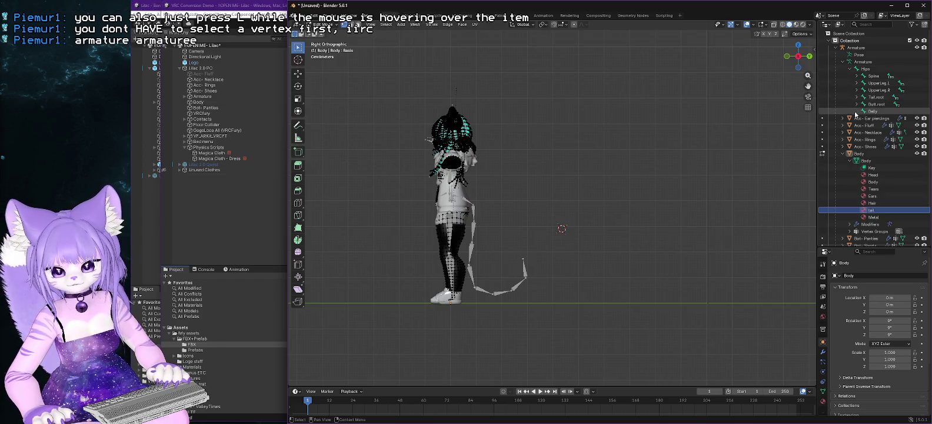
Expand Tail.root to show its tail bone and select the Tail.root bone.
click(857, 97)
click(876, 97)
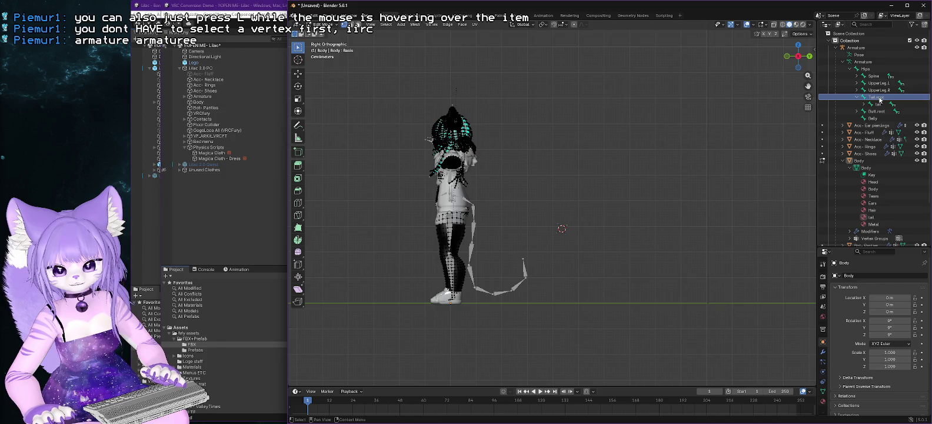
right_click(858, 98)
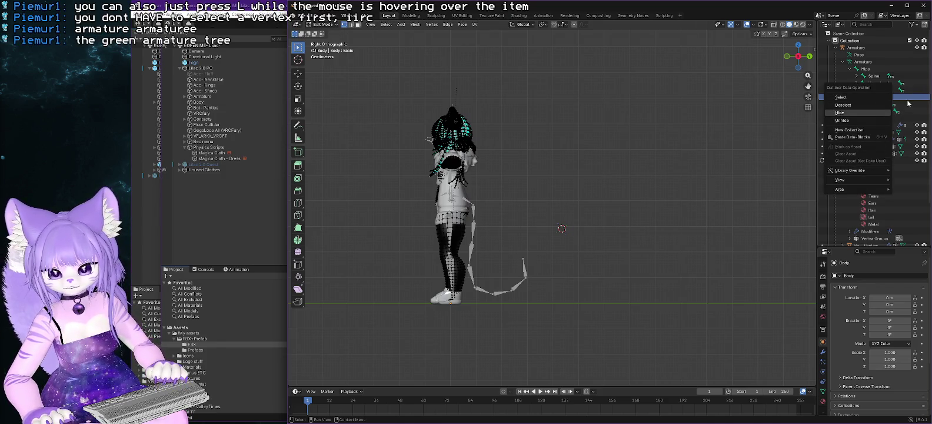
right_click(856, 96)
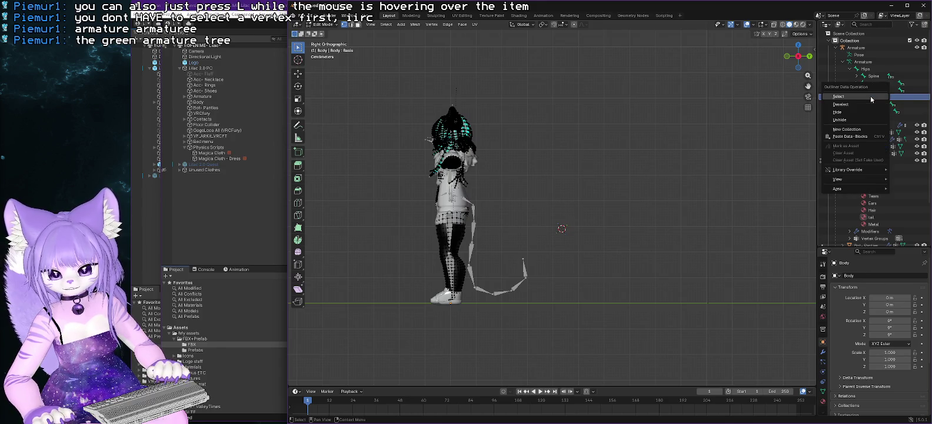
click(870, 95)
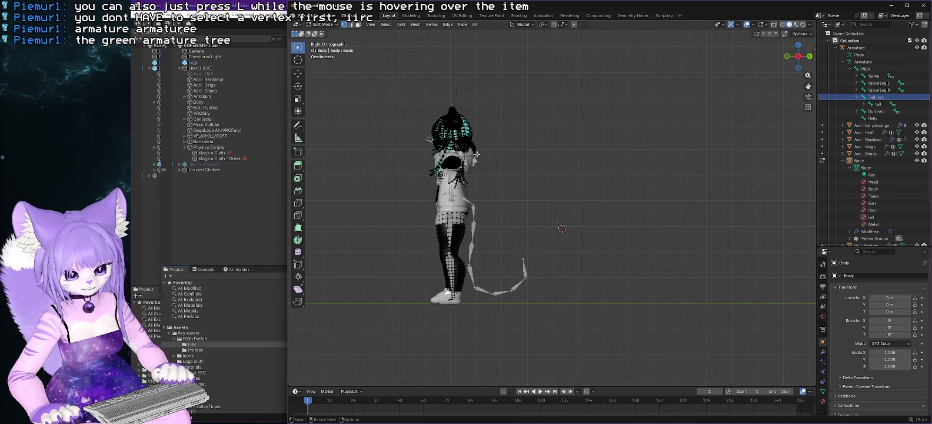
Return to Object Mode and make the Armature the active object.
click(323, 24)
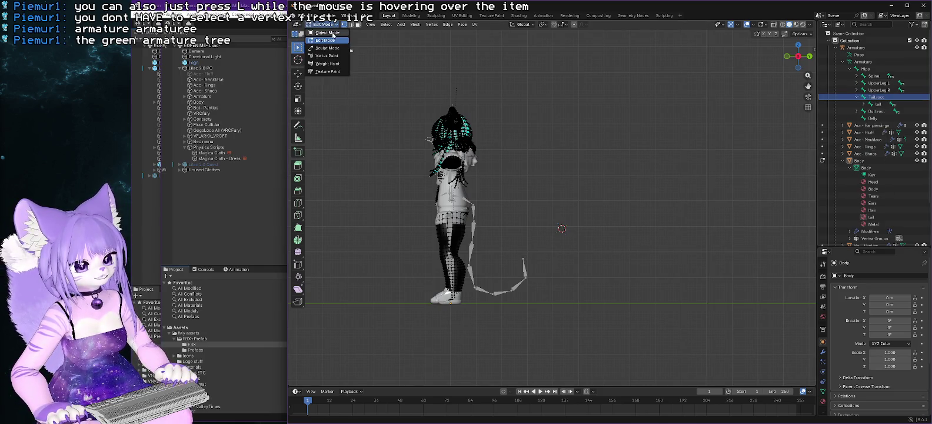
click(333, 33)
click(880, 98)
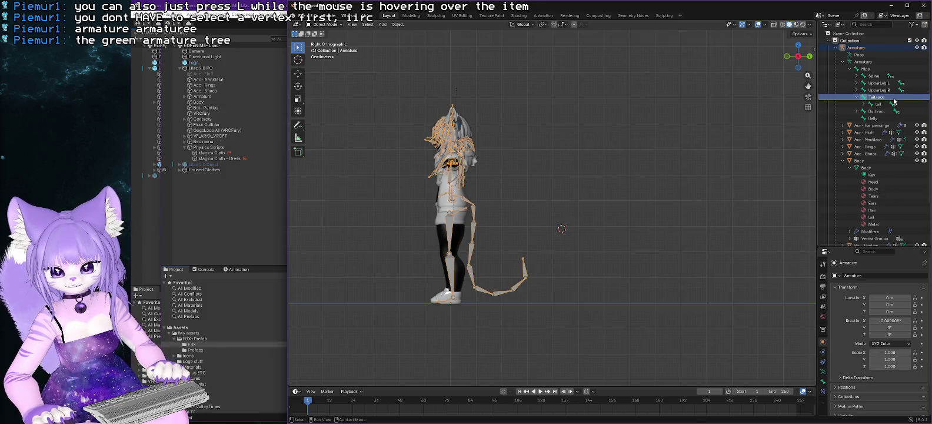
right_click(879, 98)
key(Escape)
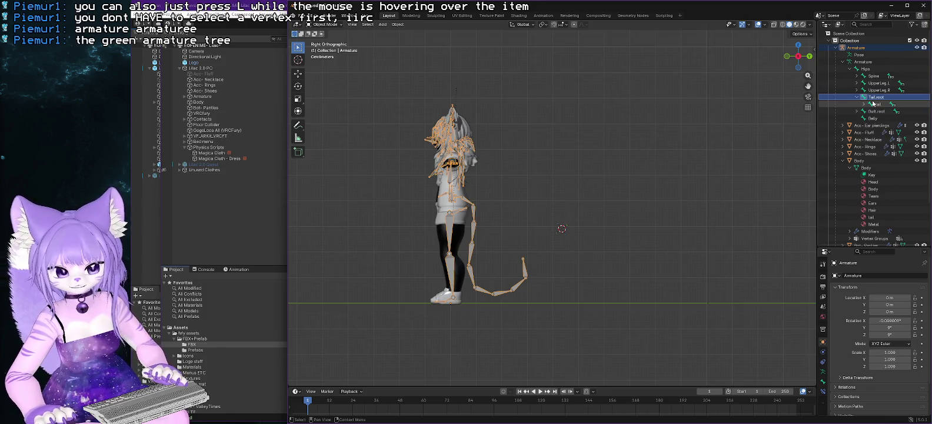
click(472, 205)
scroll(478, 210, up, 3)
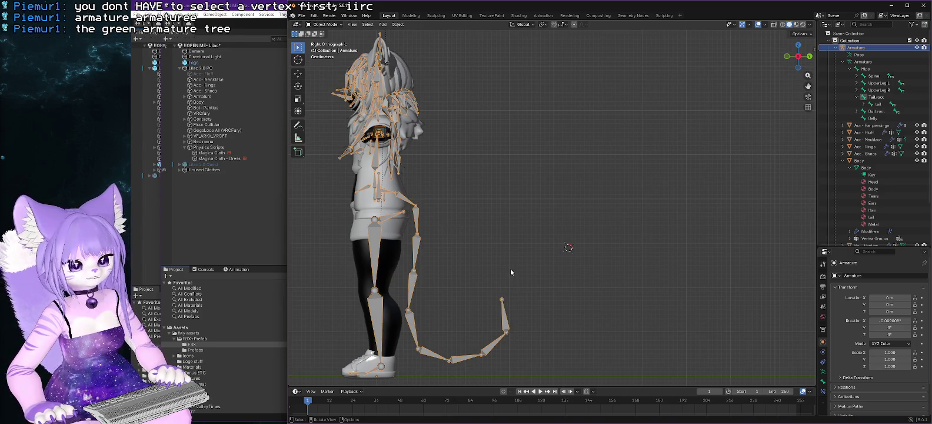
click(324, 24)
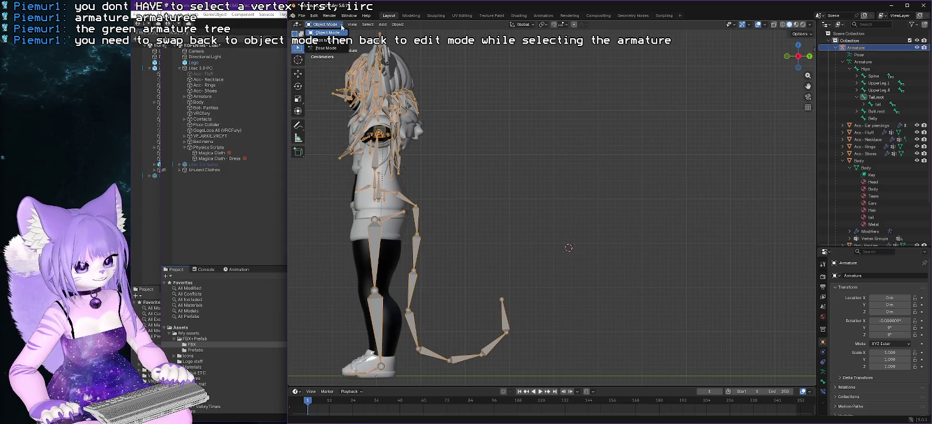
Put the armature in Pose Mode and inspect a tail bone's pose options.
click(326, 47)
click(416, 210)
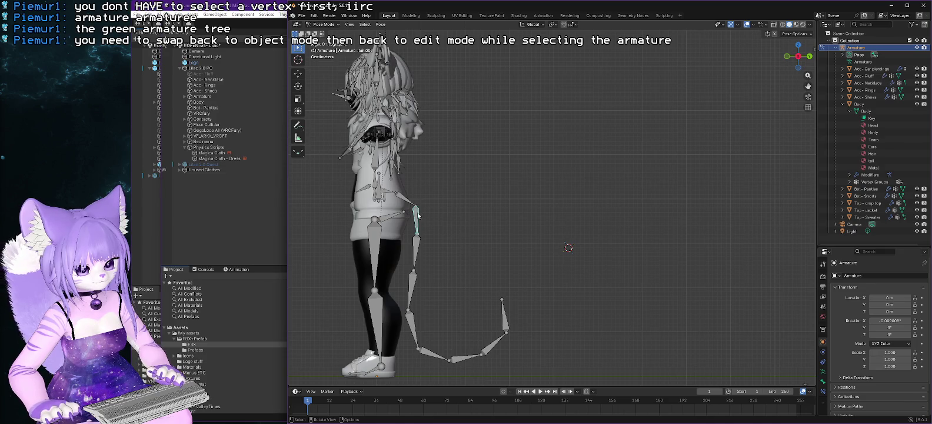
right_click(418, 215)
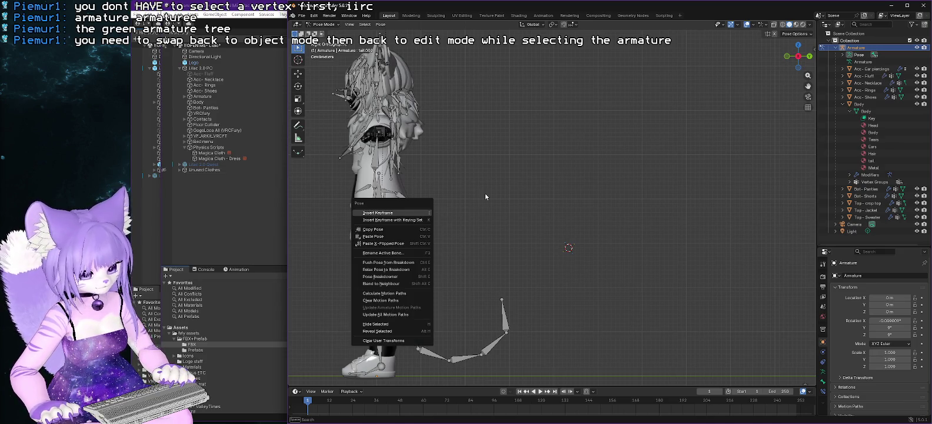
key(Escape)
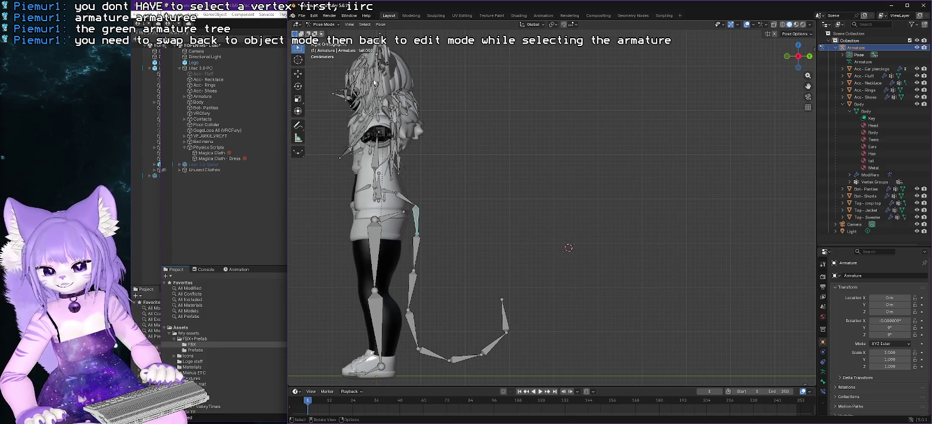
Switch the armature back to Object Mode, then into Edit Mode.
click(877, 160)
click(323, 24)
click(327, 33)
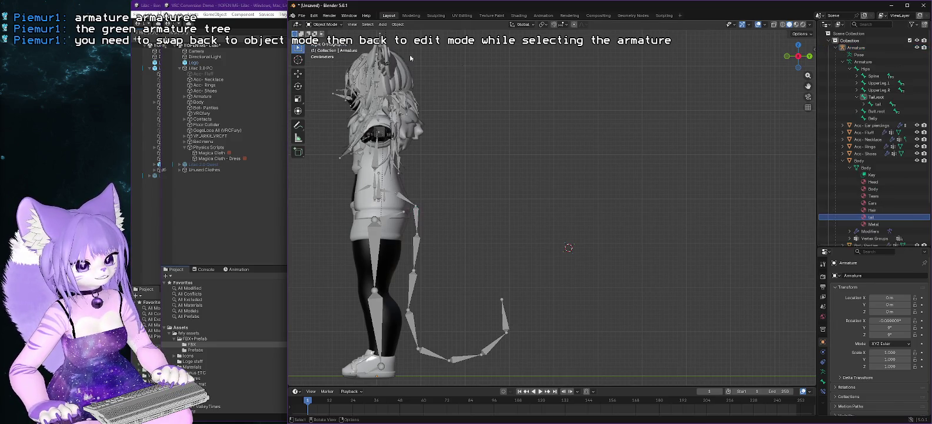
click(323, 24)
click(327, 40)
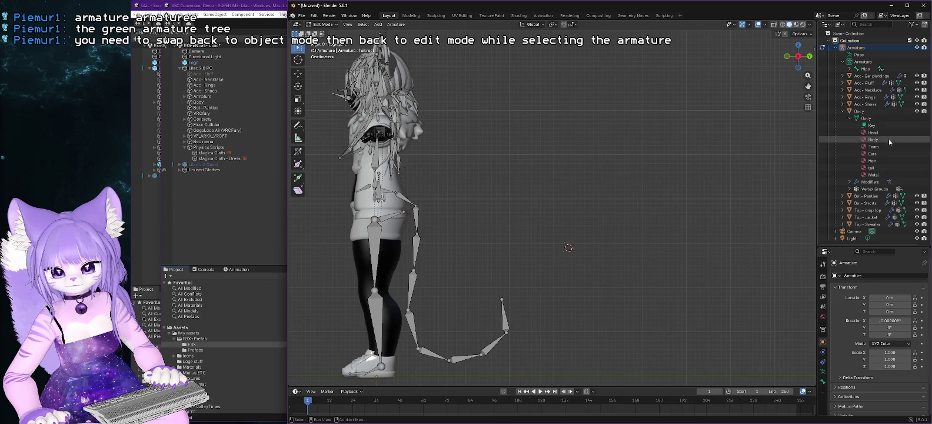
Expand Hips and Tail.root in the Outliner, select Tail.root, then deselect it in the viewport.
click(849, 69)
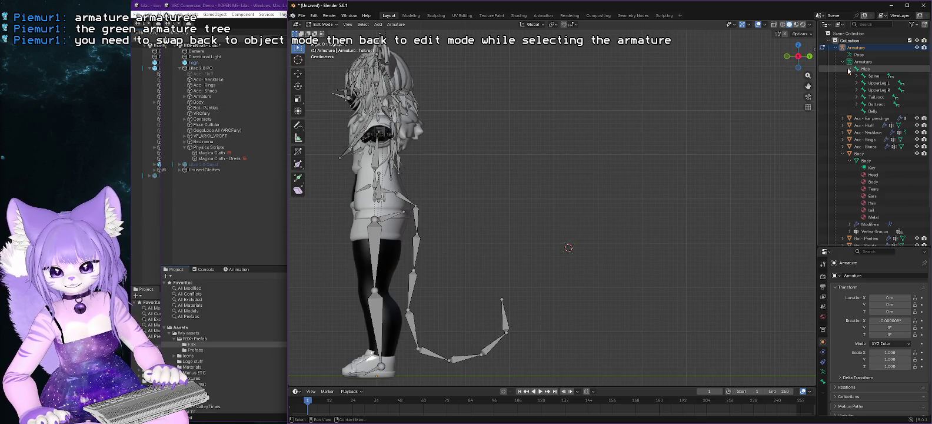
click(875, 97)
click(856, 97)
right_click(880, 100)
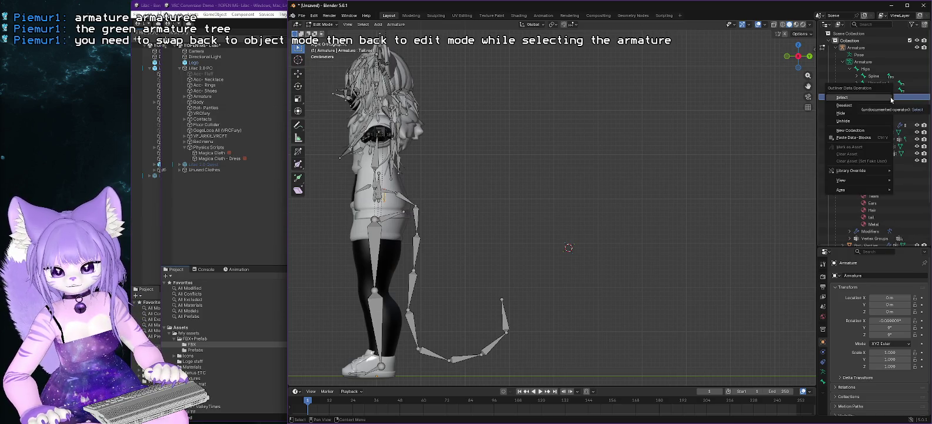
click(889, 98)
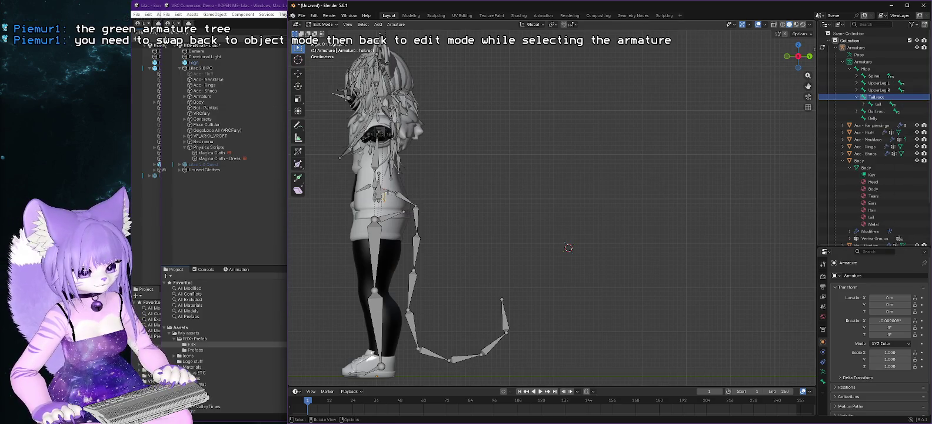
right_click(386, 190)
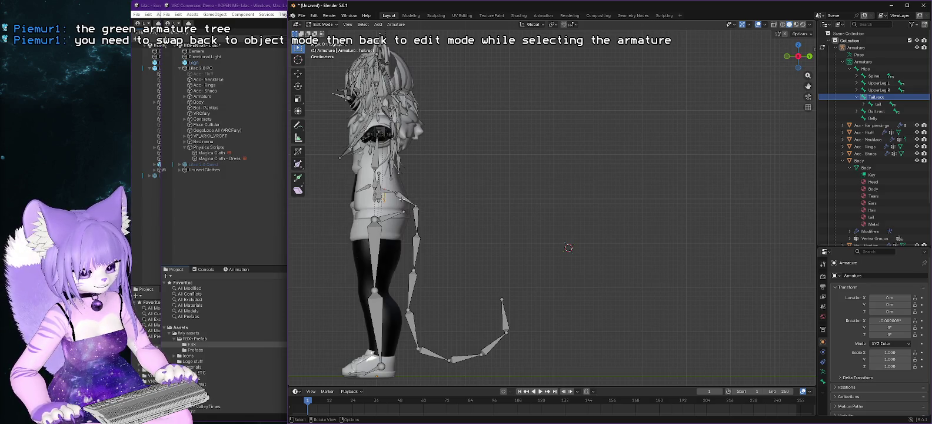
click(386, 194)
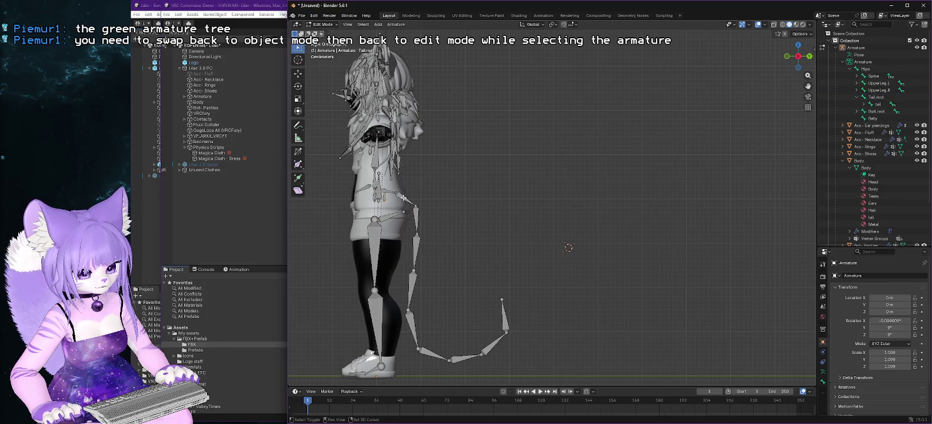
Widen the Outliner and expand every level of the tail chain down to tail.009.
click(863, 104)
click(870, 111)
click(877, 118)
click(884, 125)
click(891, 133)
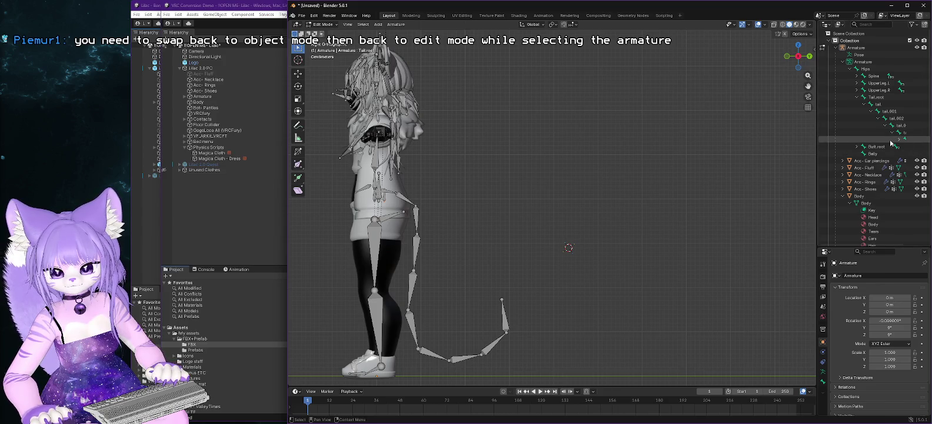
drag(818, 110, 723, 112)
click(804, 140)
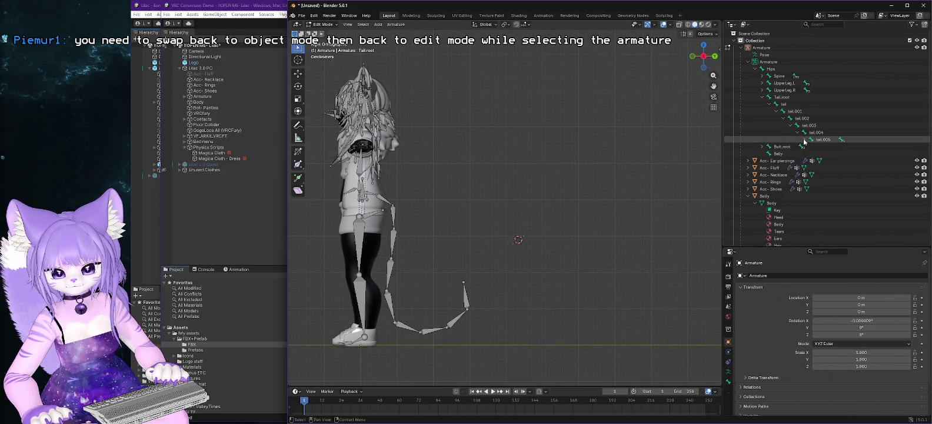
click(810, 148)
click(818, 155)
click(826, 161)
Select tail.009 through Tail.root and delete those bones.
click(851, 168)
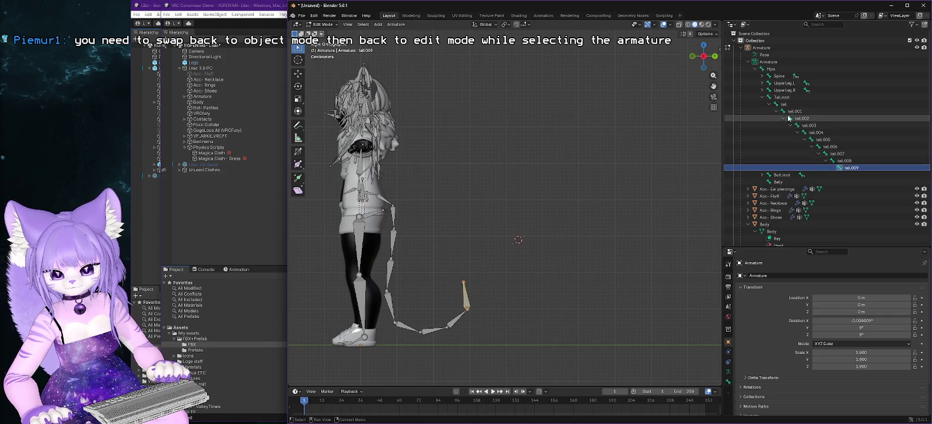
shift+click(782, 97)
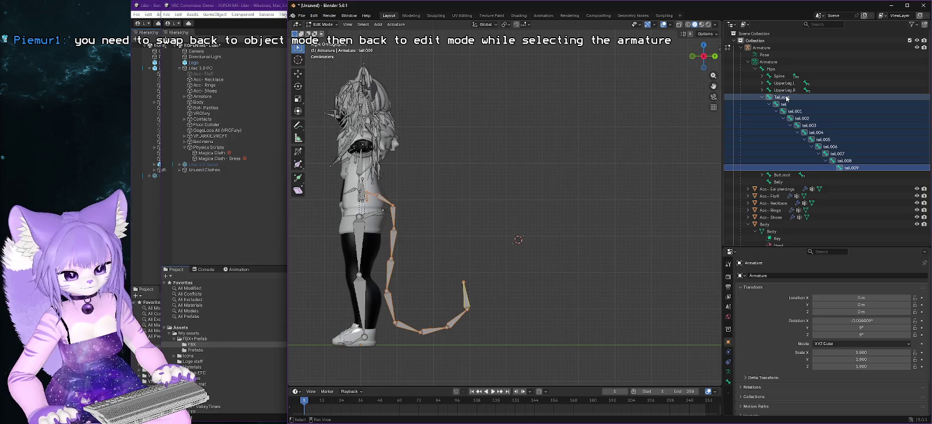
right_click(380, 198)
click(353, 299)
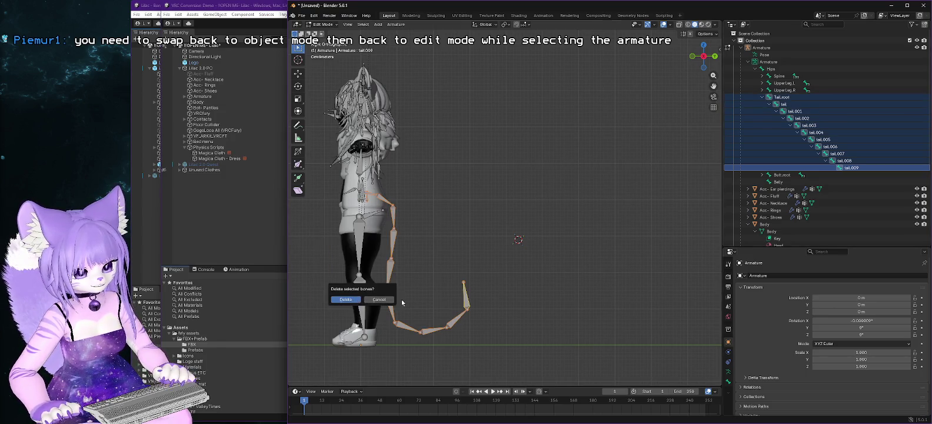
click(347, 299)
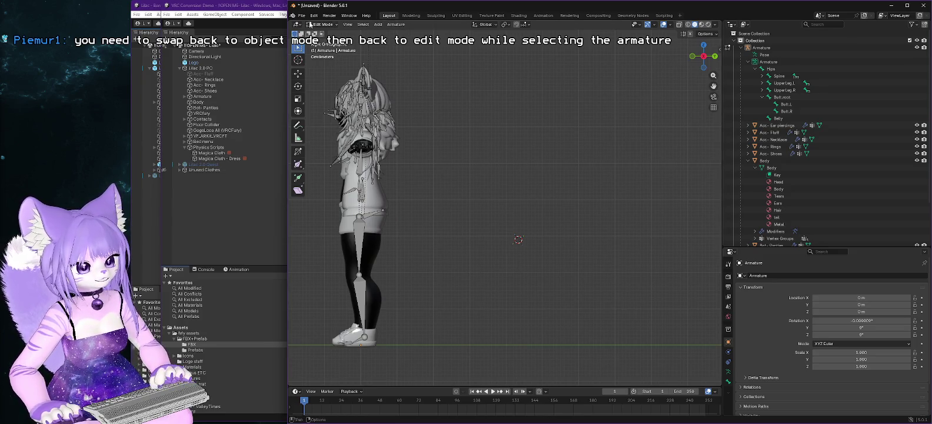
click(315, 16)
Start an FBX export and set the armature's Apply Scalings to FBX All.
mouse_move(301, 15)
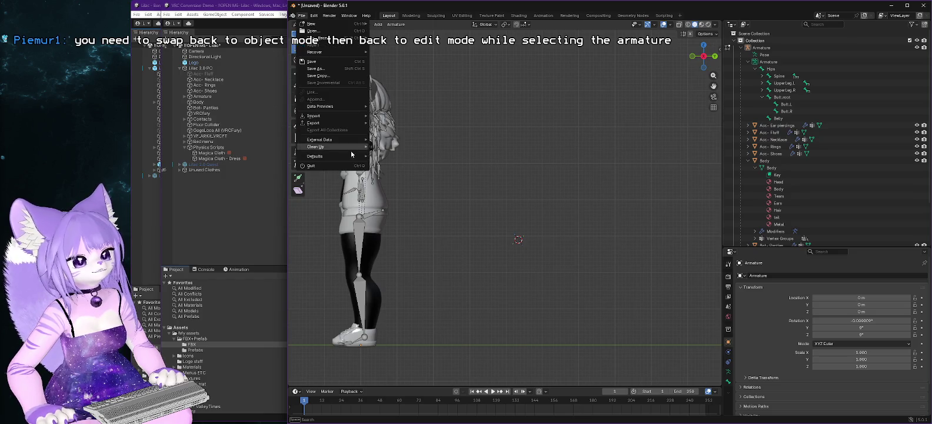
mouse_move(343, 122)
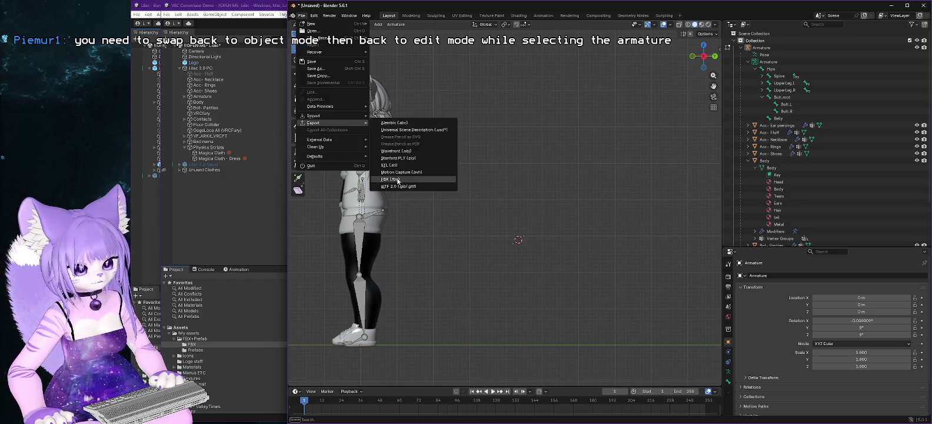
click(391, 179)
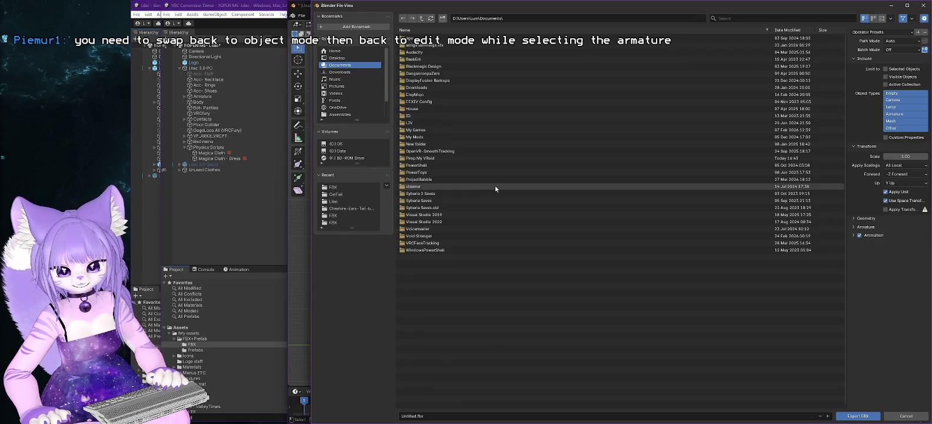
click(854, 227)
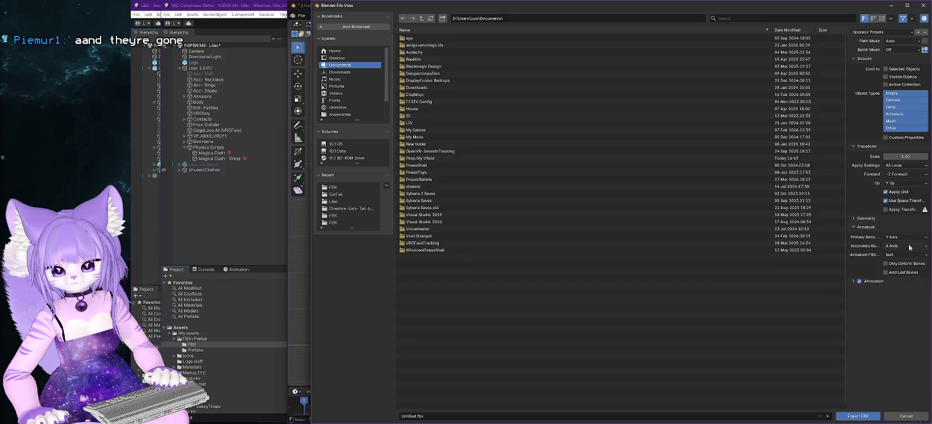
click(910, 166)
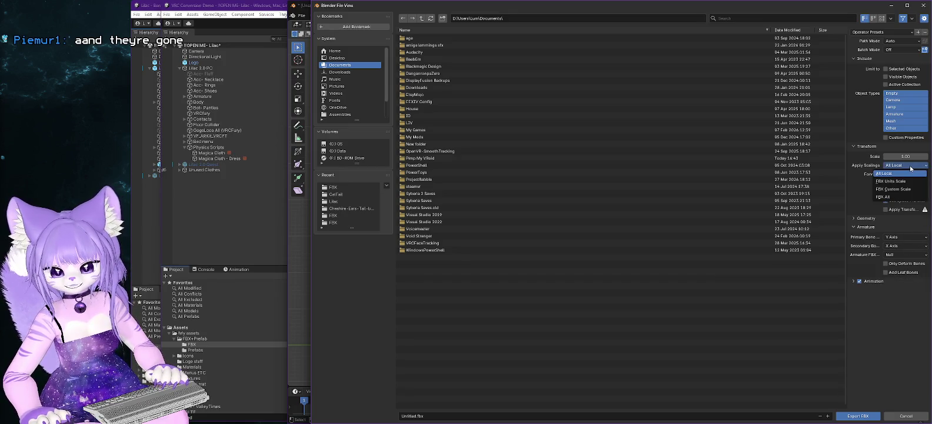
click(884, 198)
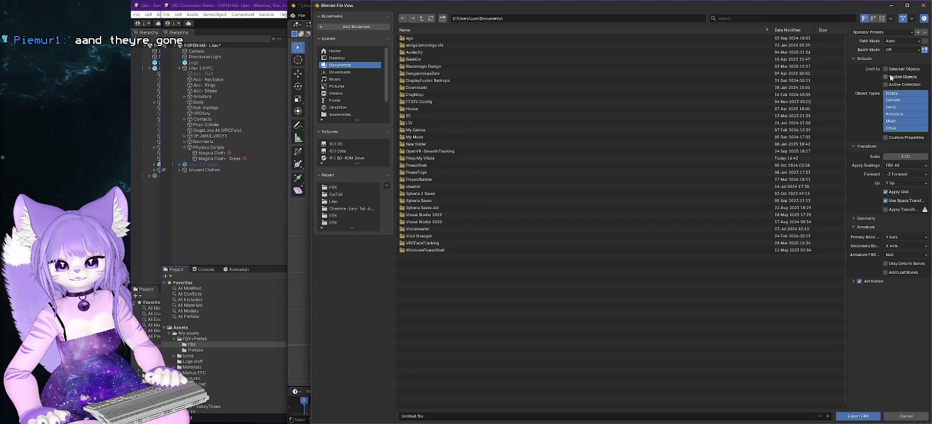
Select the Armature object in the Outliner and enable Limit to Selected Objects.
mouse_move(808, 12)
mouse_down()
mouse_move(811, 87)
mouse_move(779, 161)
mouse_move(776, 314)
mouse_up()
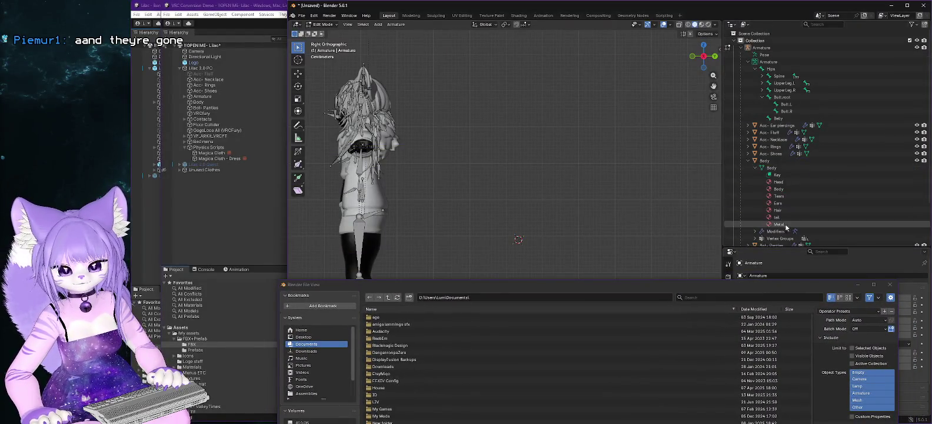
mouse_move(695, 284)
mouse_down()
mouse_move(711, 126)
mouse_move(878, 198)
mouse_move(678, 269)
mouse_up()
click(741, 48)
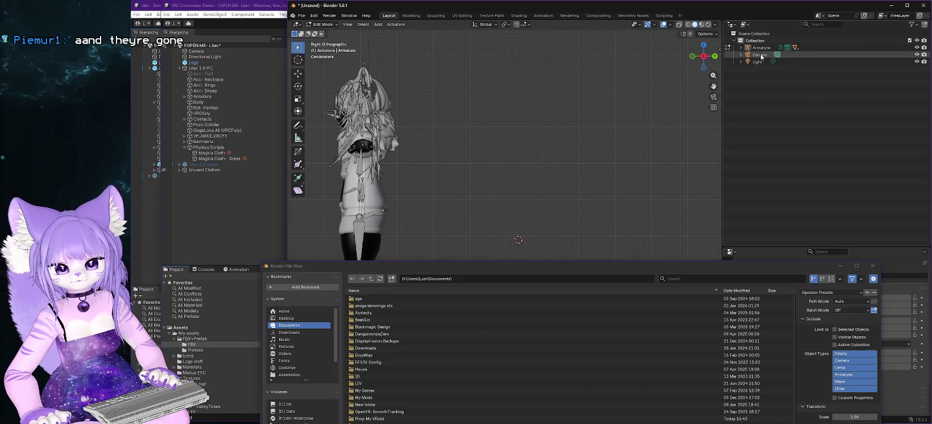
click(761, 49)
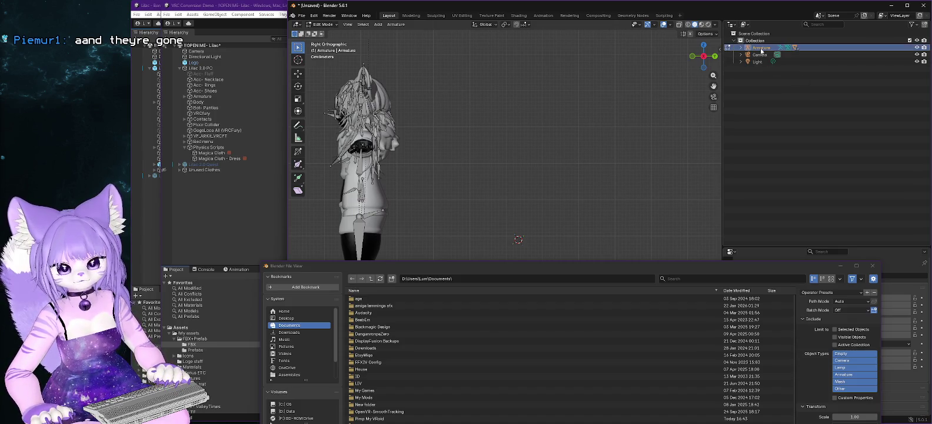
drag(748, 261, 730, 107)
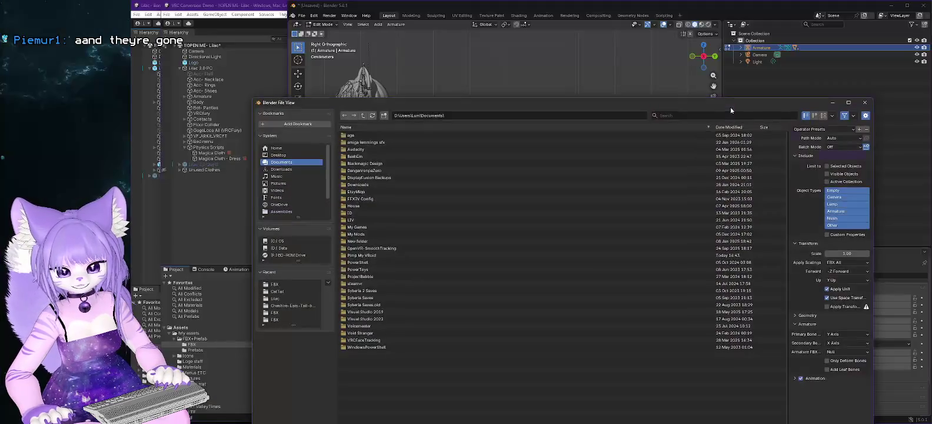
click(833, 154)
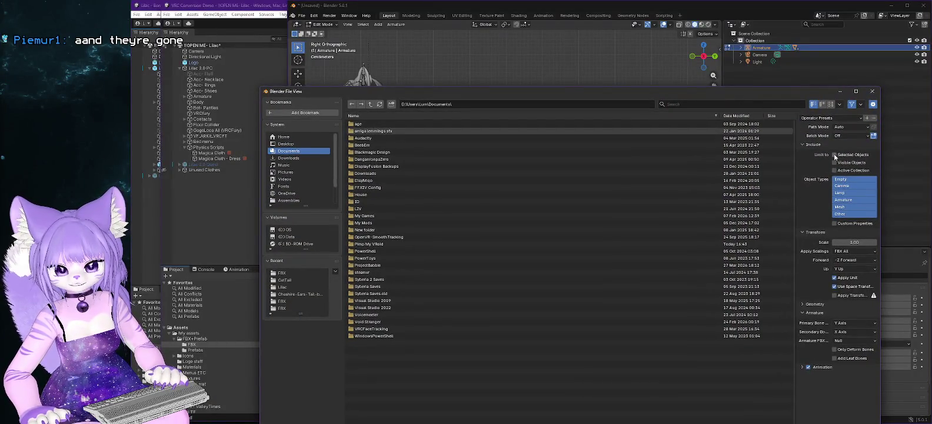
click(740, 51)
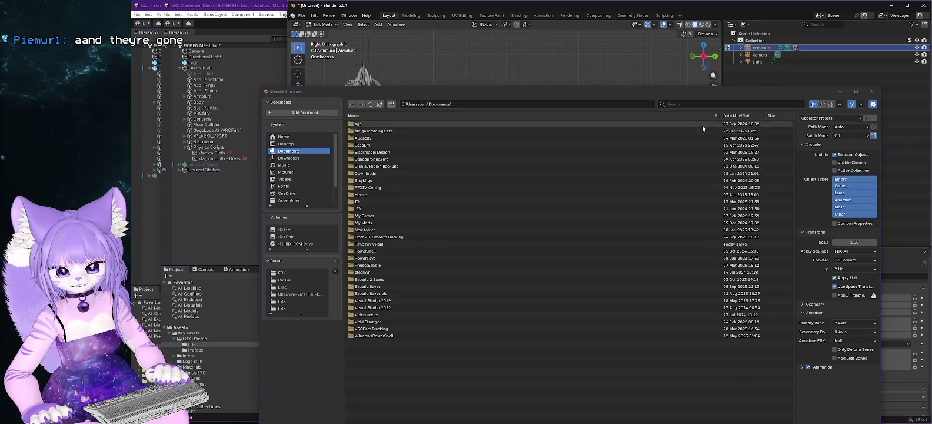
mouse_move(695, 94)
mouse_down()
mouse_move(708, 36)
mouse_move(687, 86)
mouse_move(736, 100)
mouse_up()
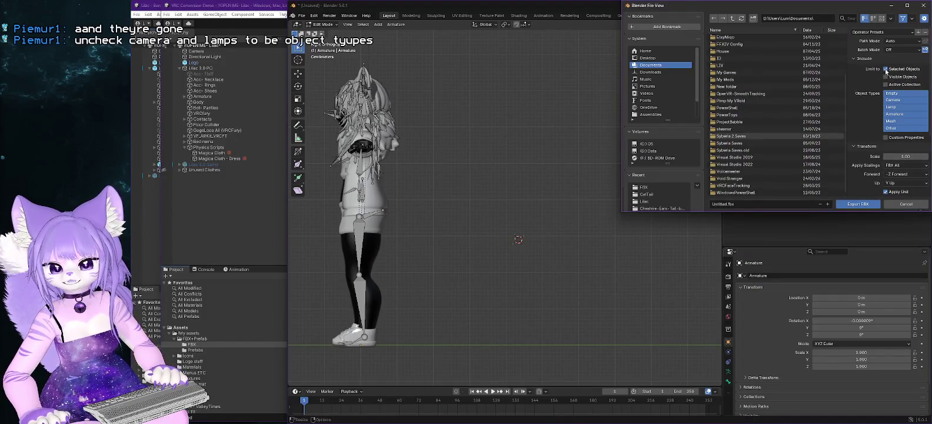
Keep only Empty, Armature, Mesh and Other object types, then browse to the D: drive.
click(898, 100)
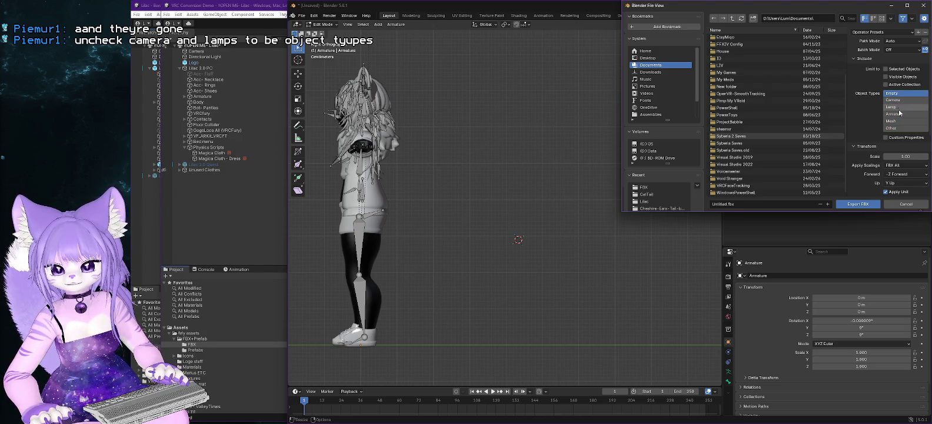
click(897, 116)
click(896, 127)
shift+click(896, 121)
shift+click(897, 113)
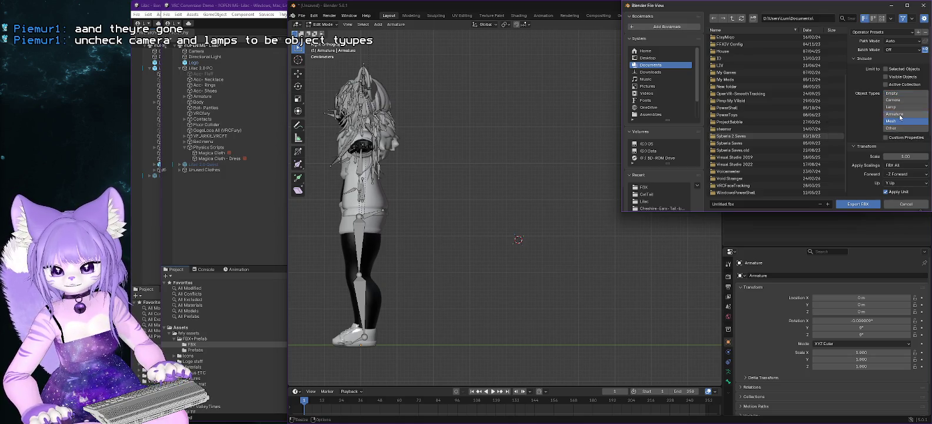
shift+click(898, 93)
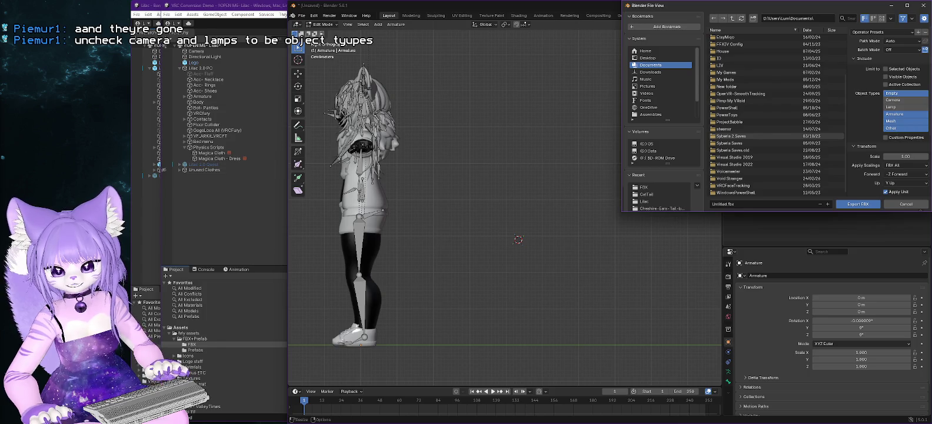
scroll(921, 156, down, 5)
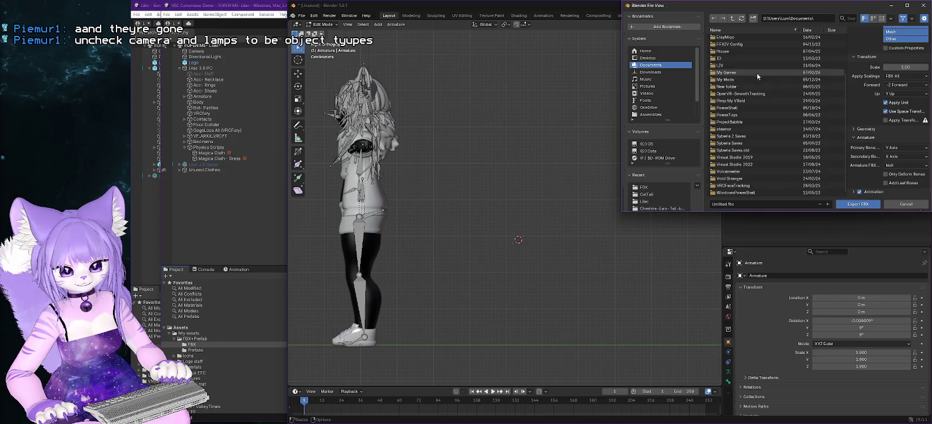
click(653, 151)
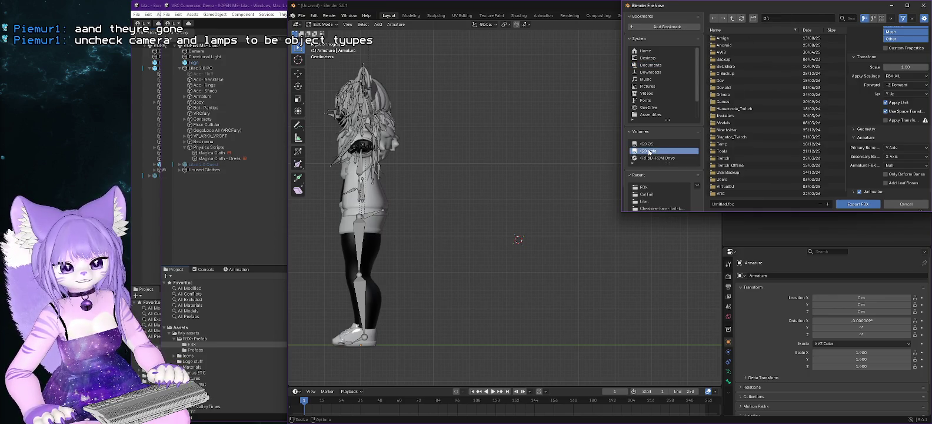